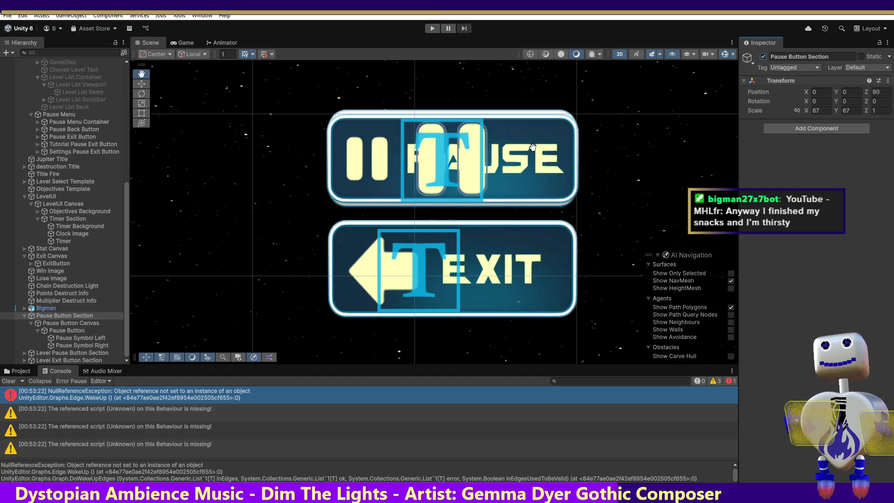
Switch to the Move tool and collapse the Pause Button Section in the Hierarchy
click(142, 84)
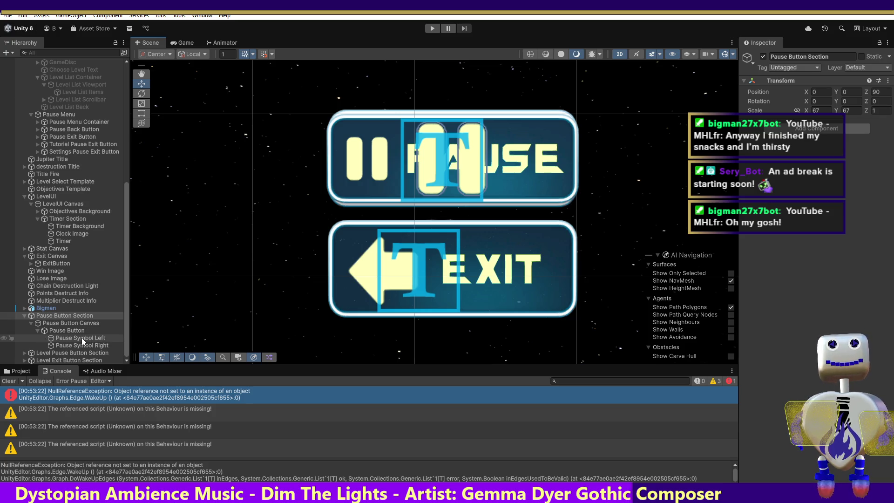
click(25, 315)
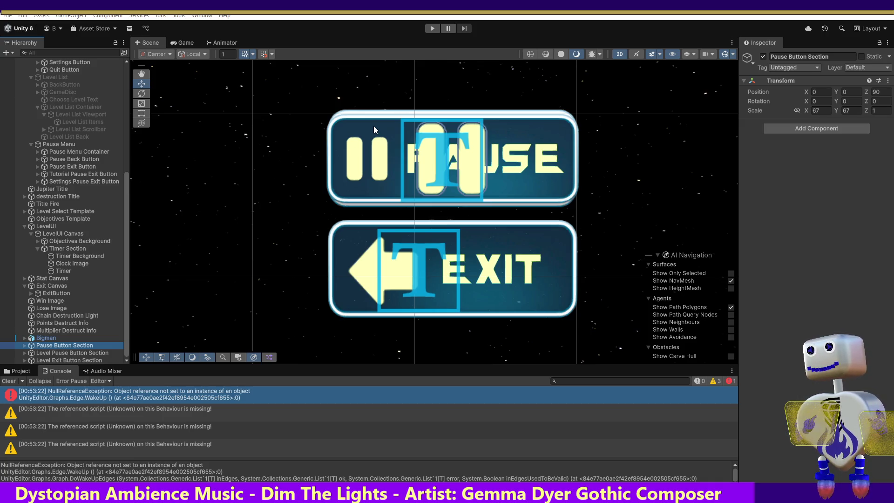
Keep Pause Button Section folded, and expand Level Pause Button Section and its canvas
click(24, 345)
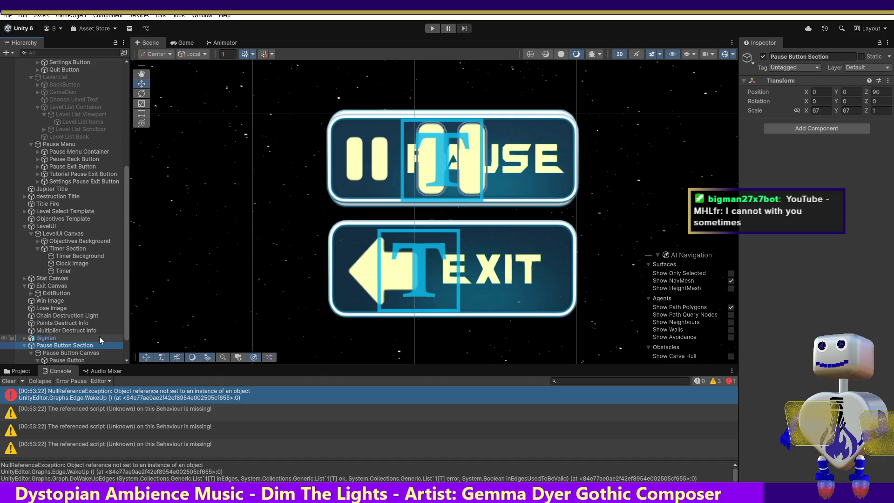
click(24, 345)
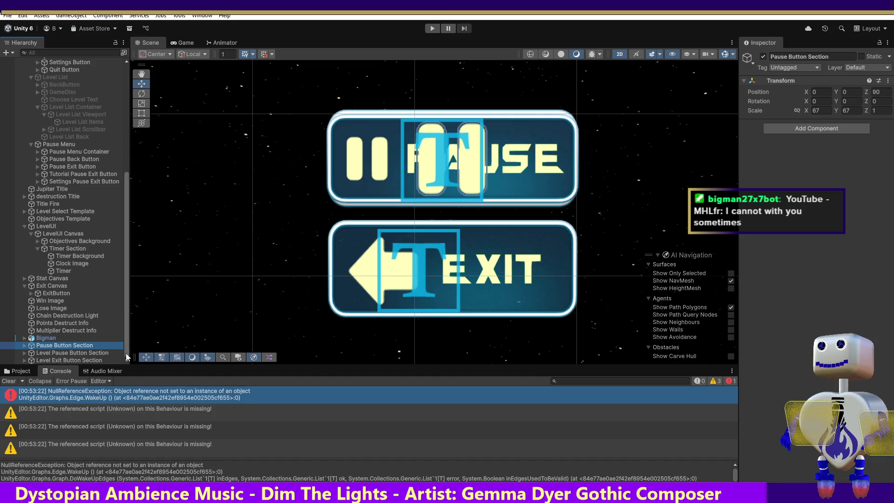
click(25, 353)
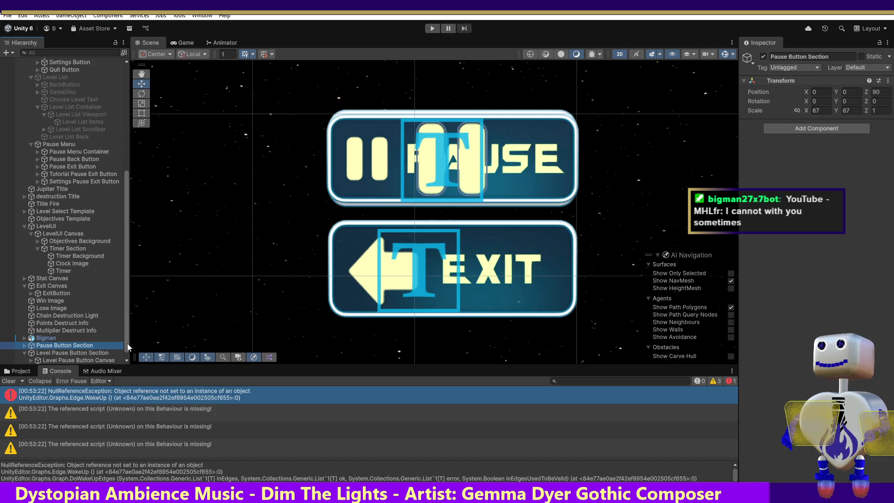
scroll(127, 345, down, 1)
click(28, 353)
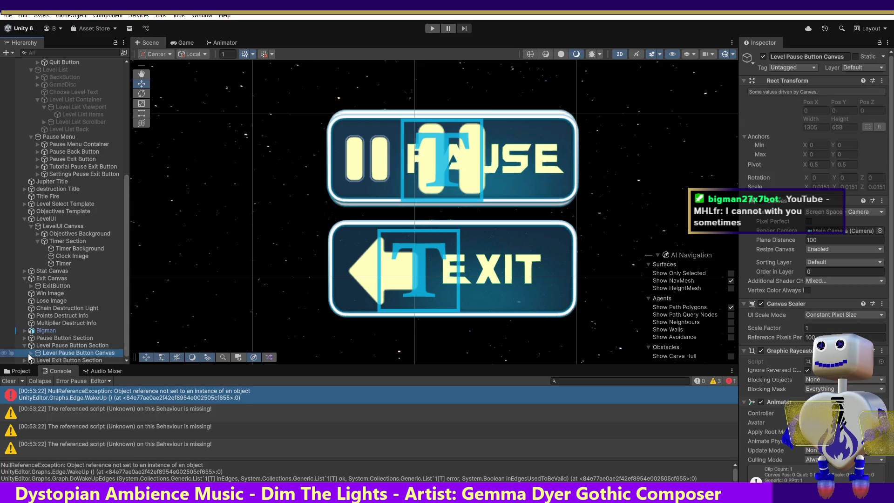
click(31, 353)
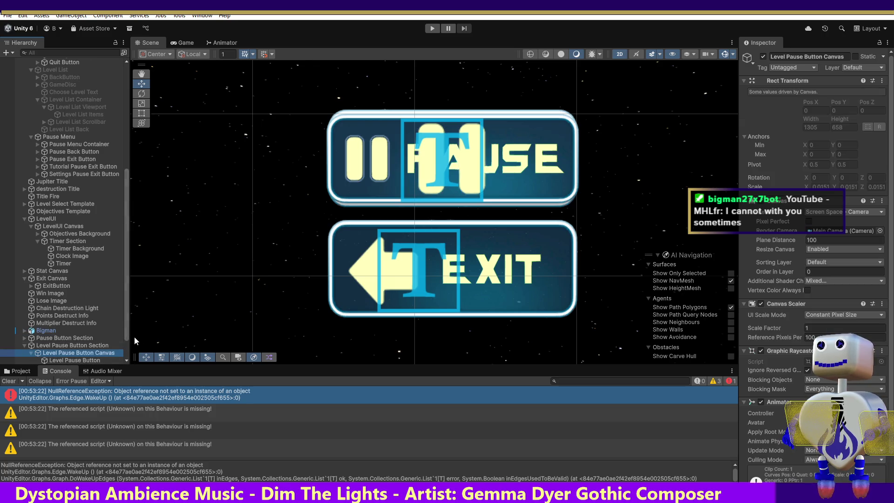
Scroll down the Hierarchy and select the Level Exit Button
scroll(127, 344, down, 1)
scroll(128, 343, down, 2)
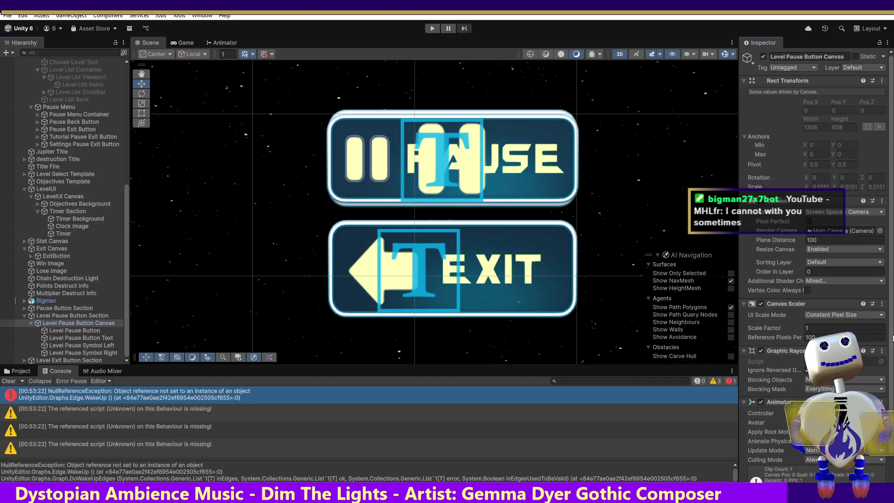
scroll(893, 337, down, 2)
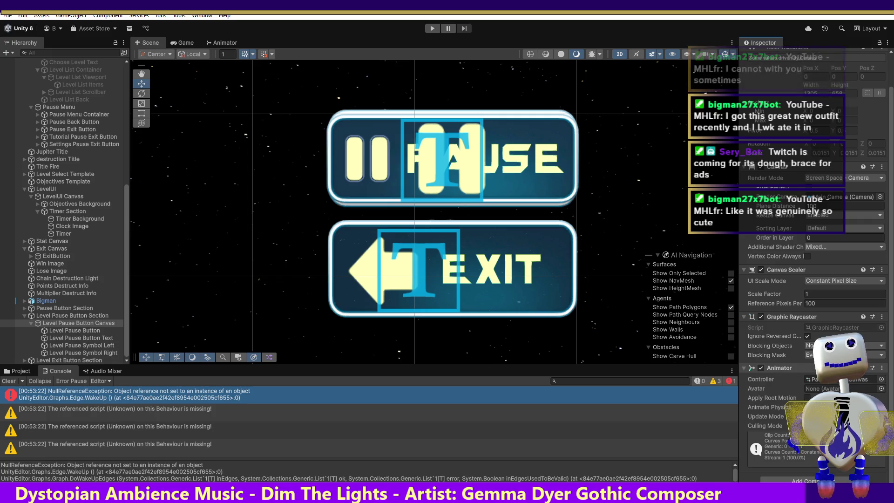
scroll(41, 347, down, 2)
click(41, 347)
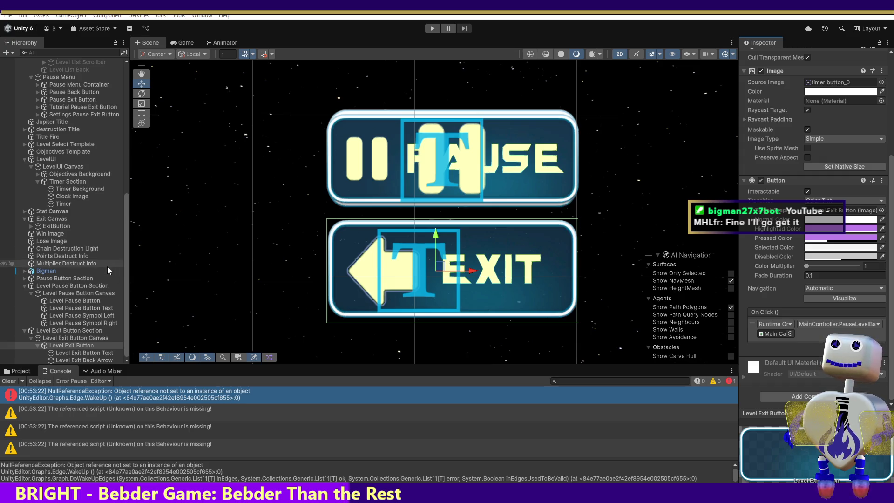
Select the Level Pause Button Section, showing position 0,0,0, Z rotation 90, scale 67×67×1
click(69, 286)
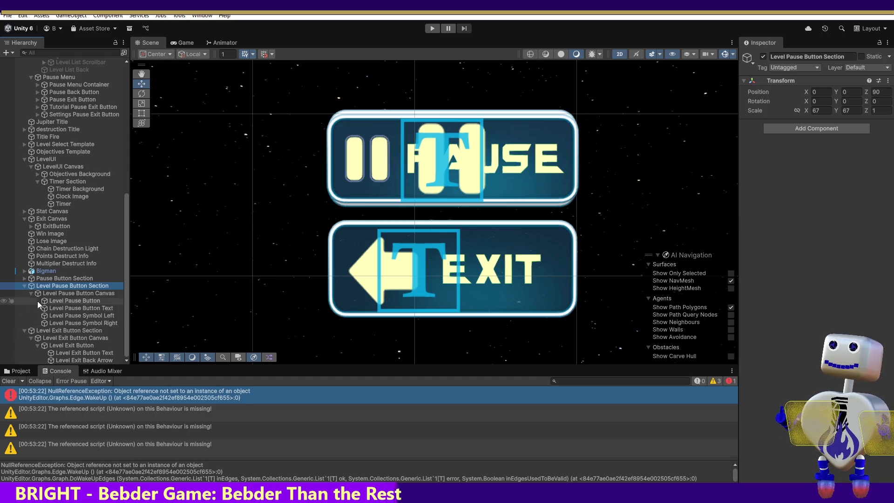
Collapse Bigman and Level Exit Button Section, then expand Level Pause Button Section and its canvas
click(24, 288)
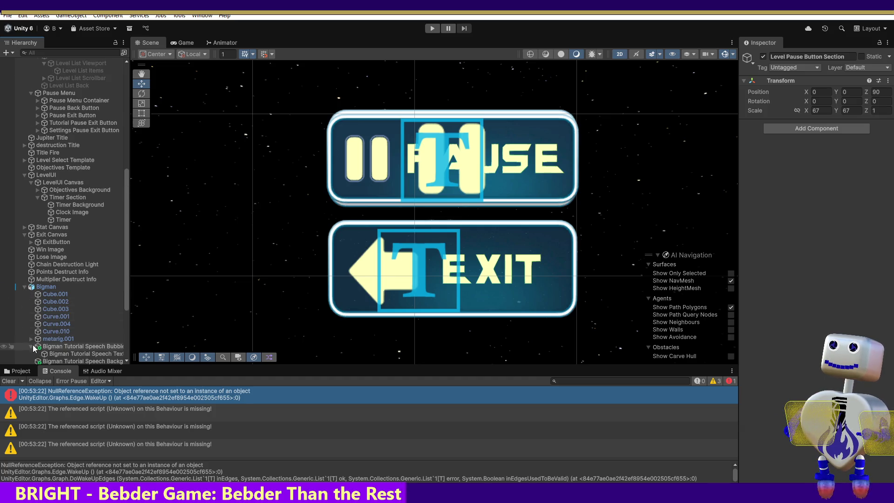
click(24, 287)
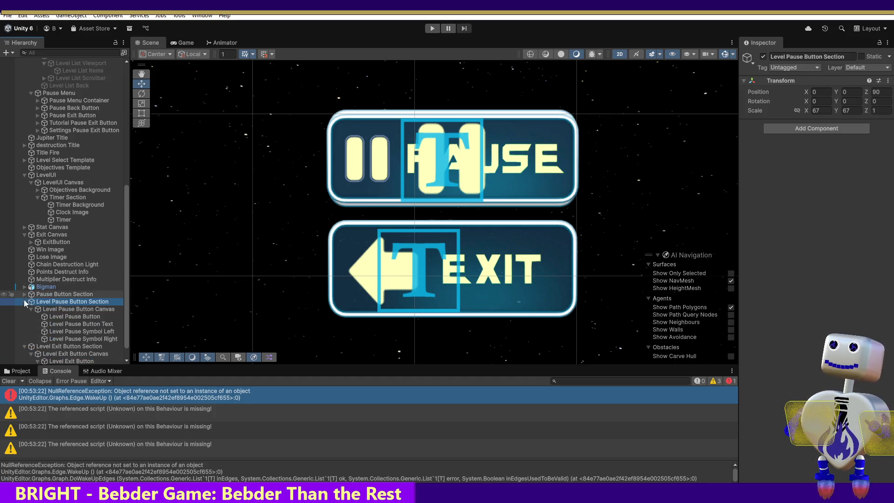
click(24, 301)
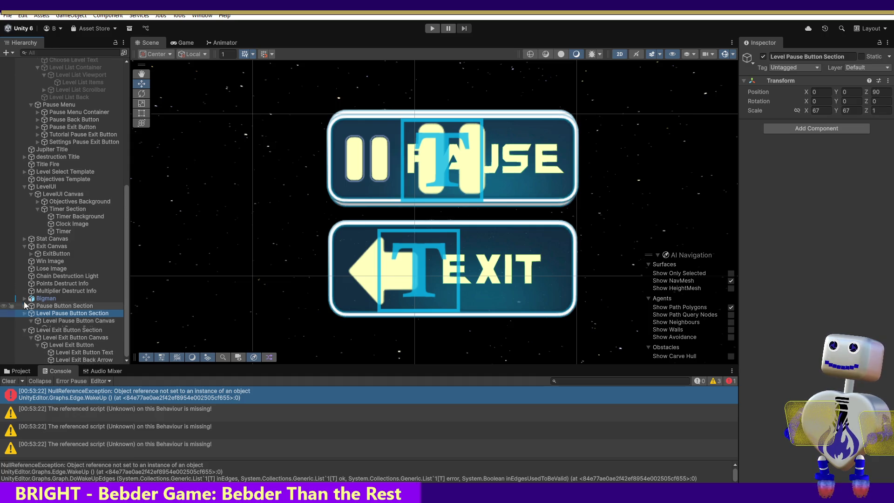
click(25, 331)
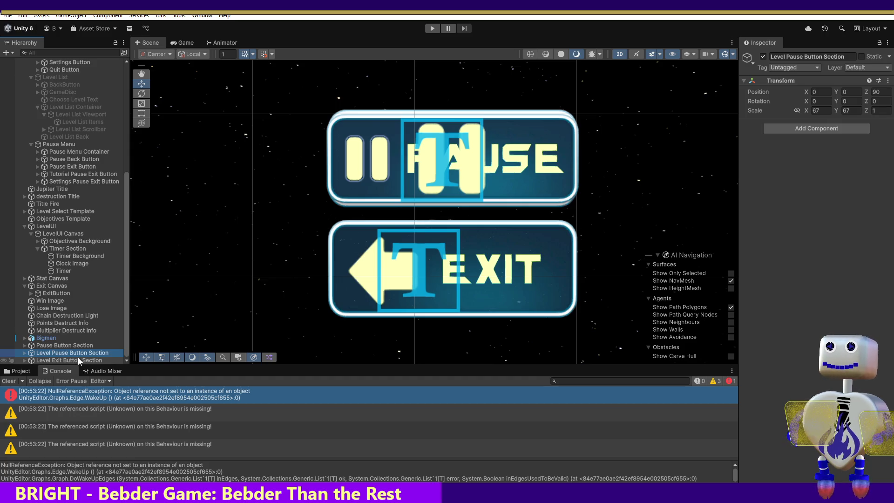
click(24, 353)
click(31, 360)
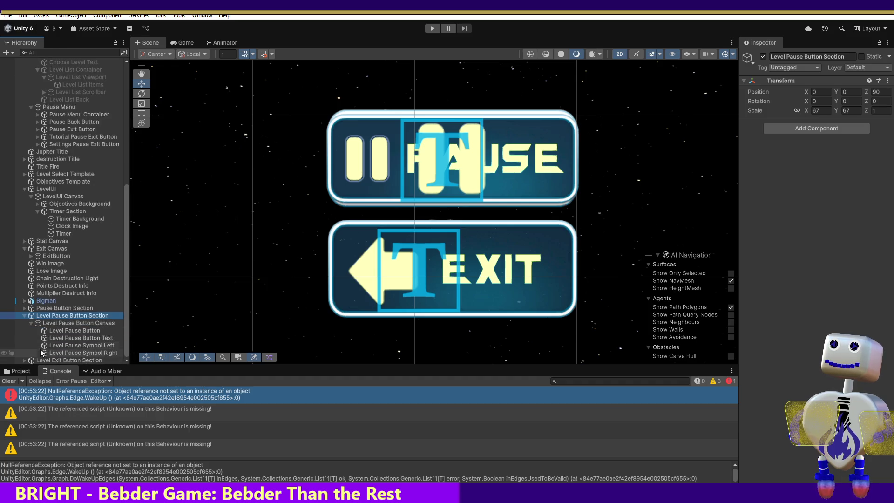
Select the Level Pause Button and scroll through its Rect Transform, Image and Button settings
click(72, 331)
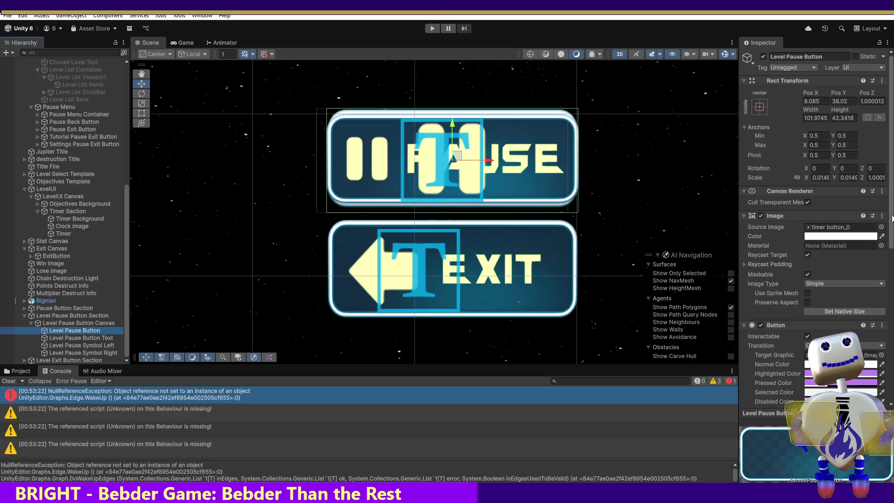
scroll(888, 325, down, 10)
scroll(815, 233, down, 6)
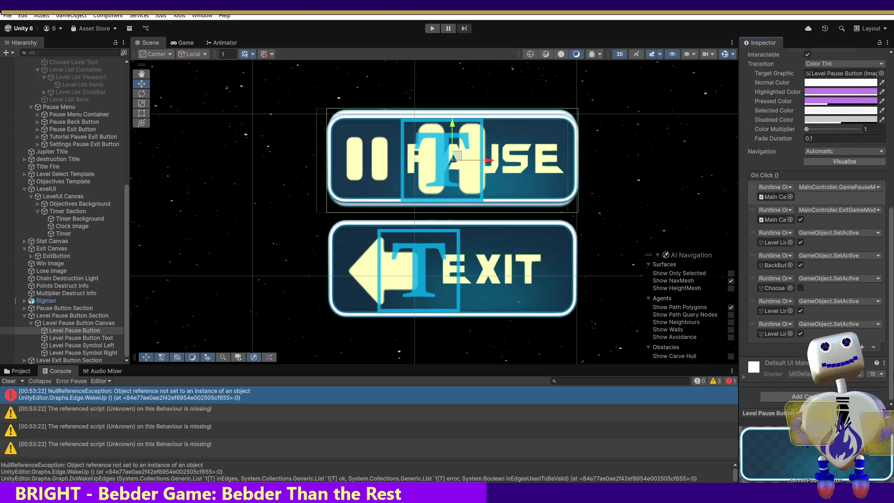
scroll(815, 233, up, 7)
scroll(815, 232, up, 6)
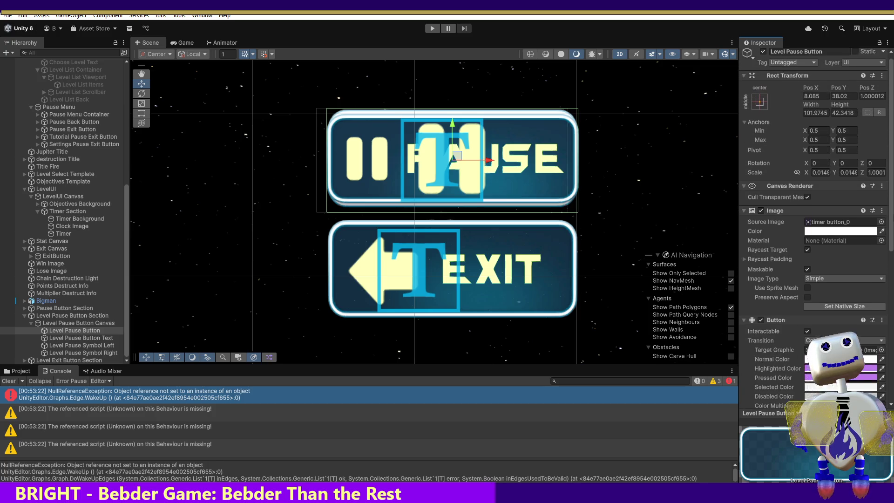
Compare the Level Pause and Pause Button Sections, then return to the Level Pause Button's On Click handlers
click(66, 316)
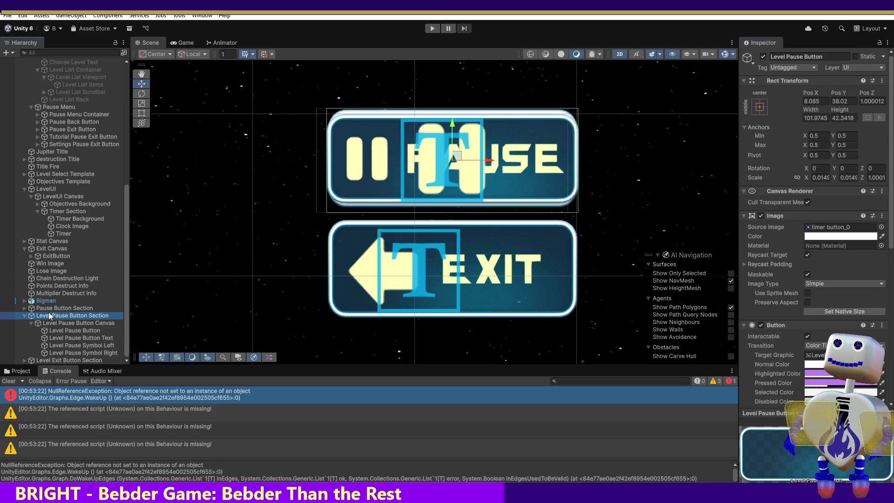
click(50, 308)
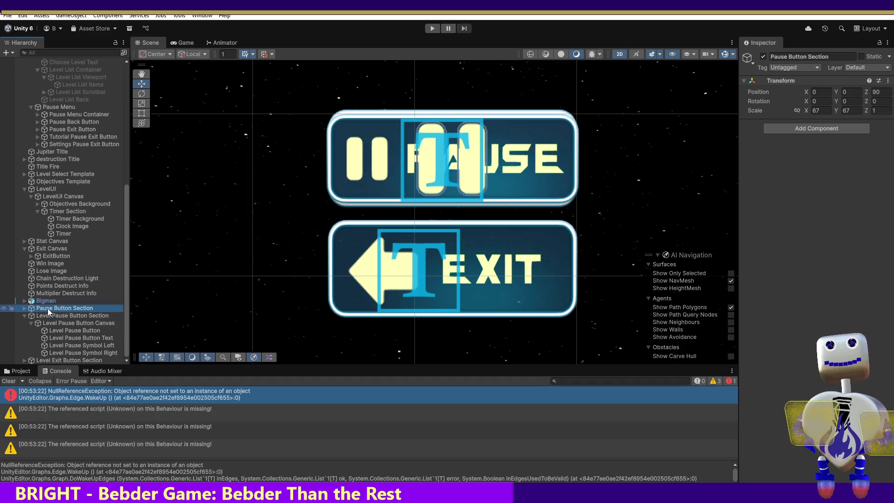
click(43, 318)
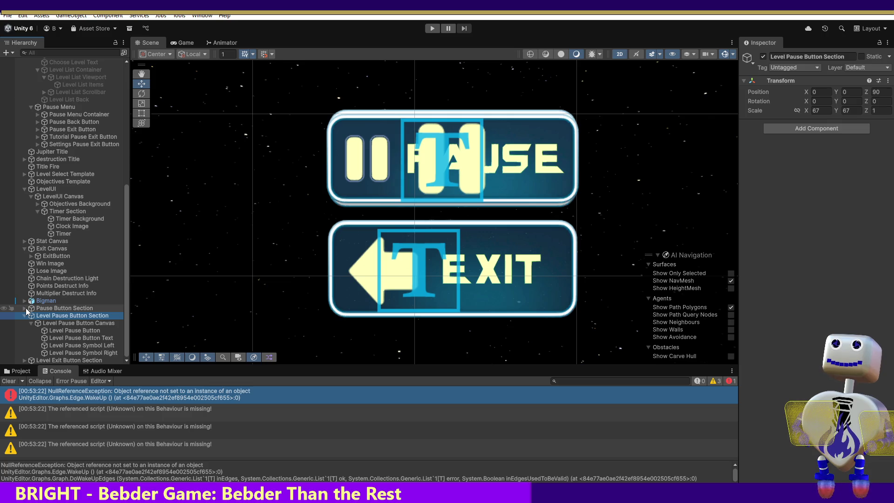
click(52, 331)
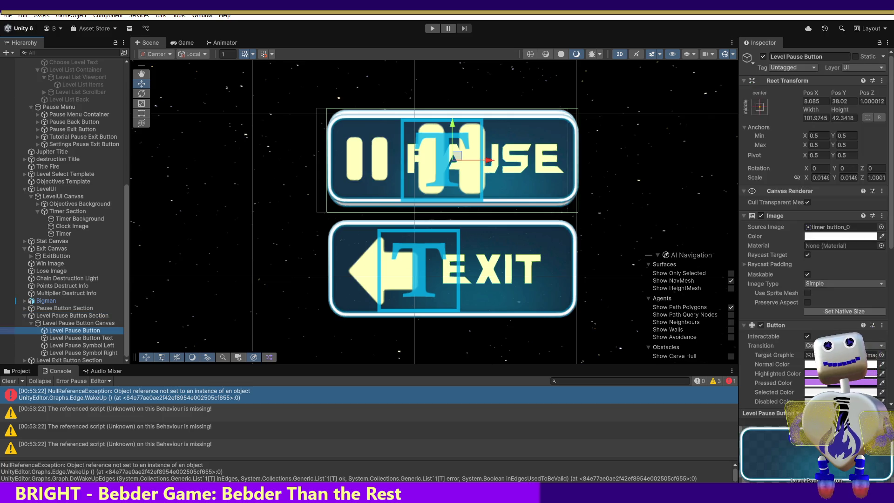
scroll(889, 191, down, 2)
drag(889, 191, 889, 340)
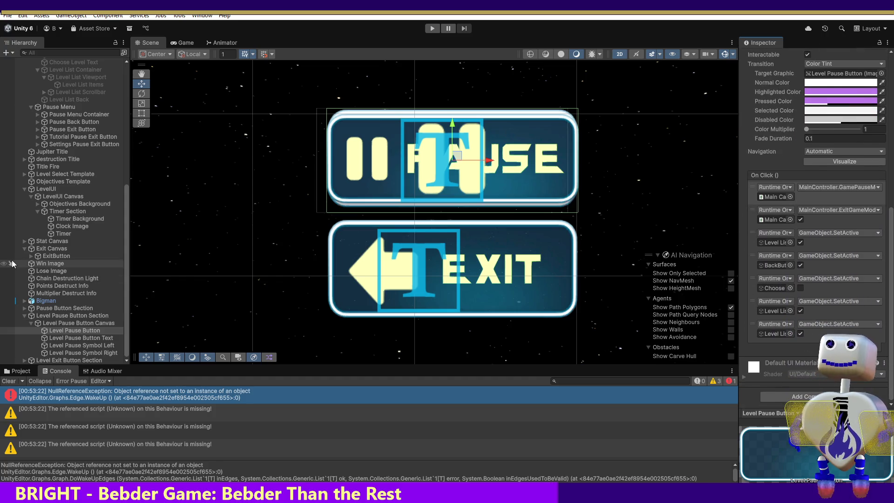
Select the Pause Button under Pause Button Section and open its missing (Script) component's menu
click(24, 308)
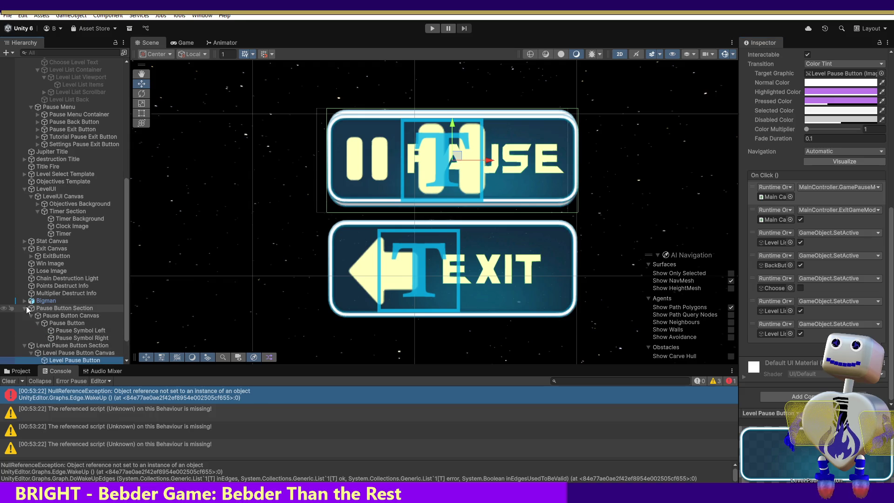
click(69, 323)
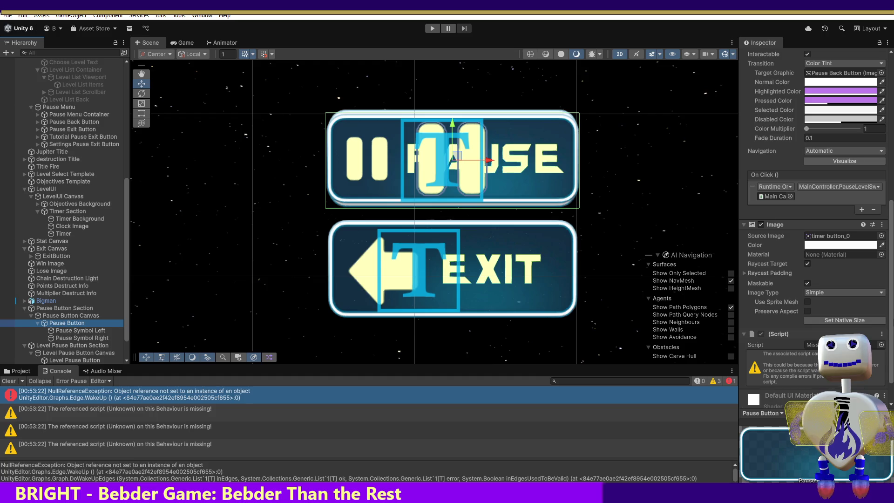
scroll(891, 355, down, 2)
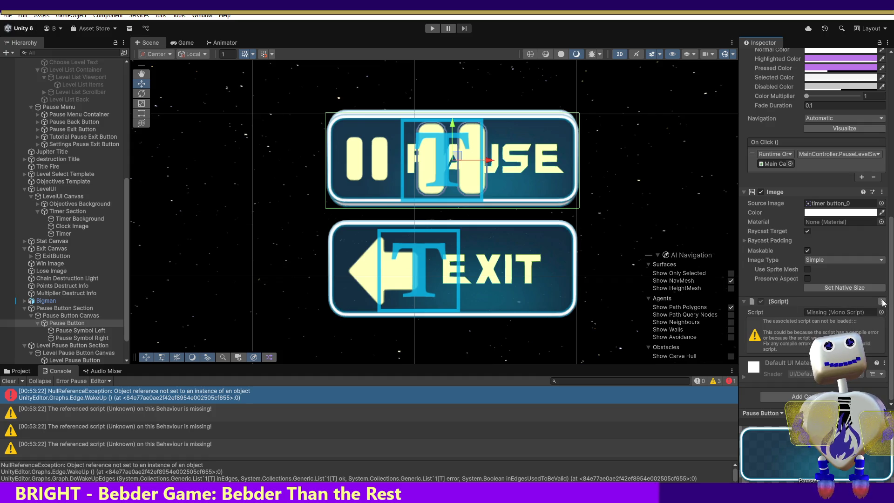
click(881, 301)
Remove the missing-script component from Pause Button and collapse its child symbols
click(830, 324)
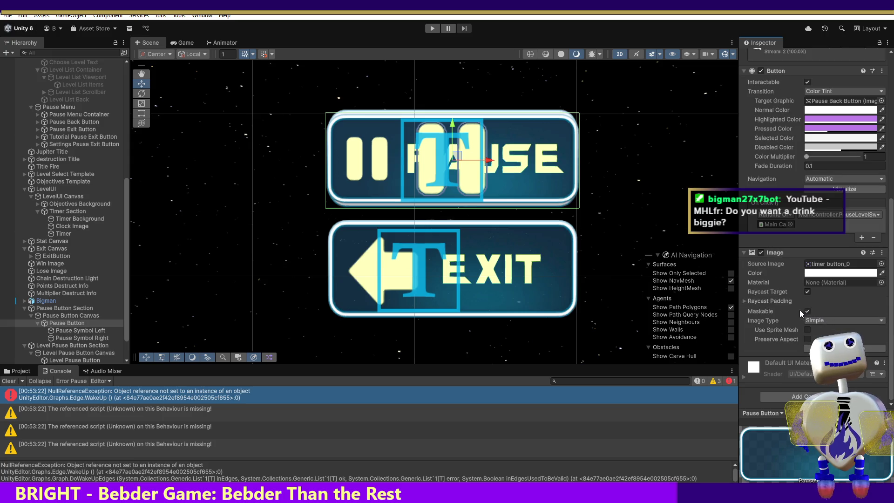
click(47, 324)
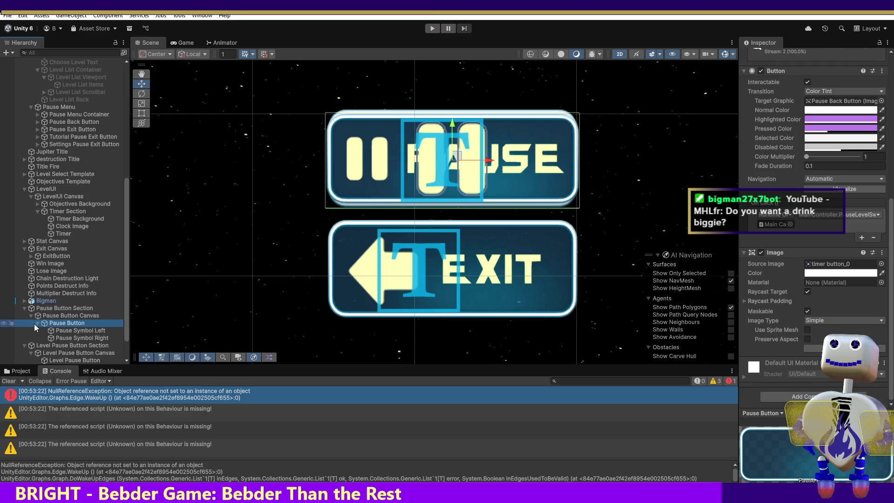
click(36, 324)
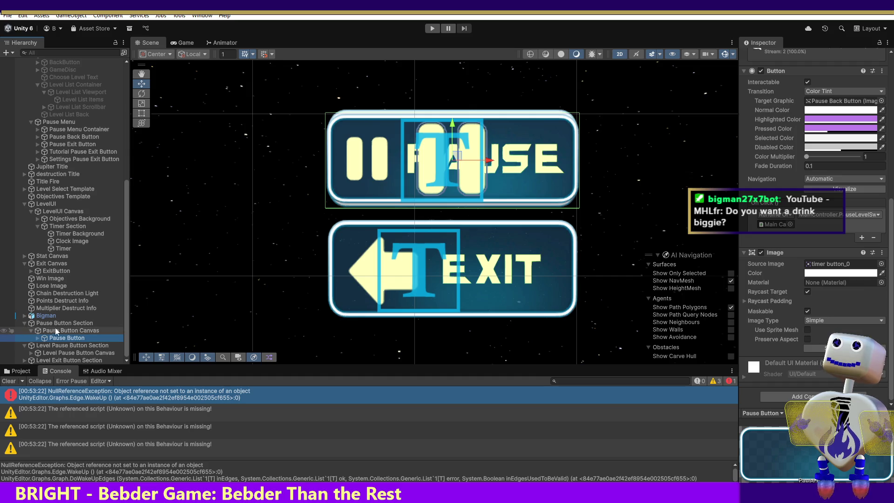
Review the Pause Button Canvas's Canvas and Animator components, then select the Level Pause Button Section
click(58, 325)
click(58, 331)
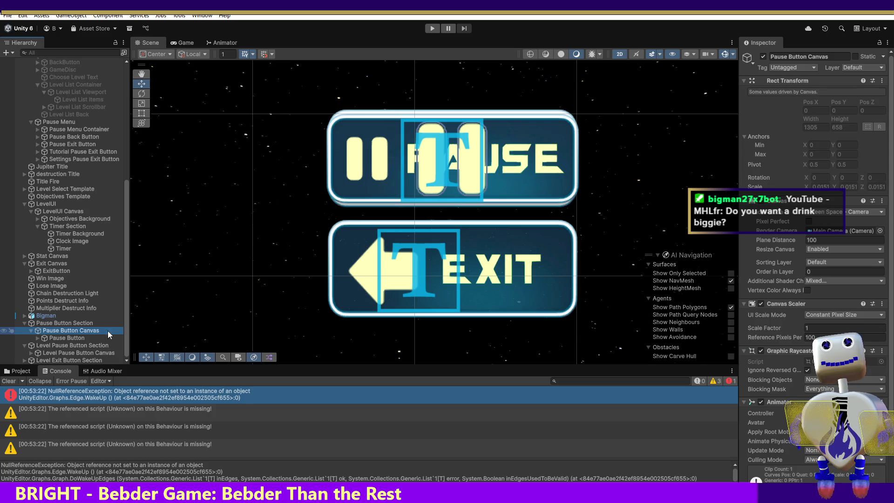
scroll(892, 307, down, 2)
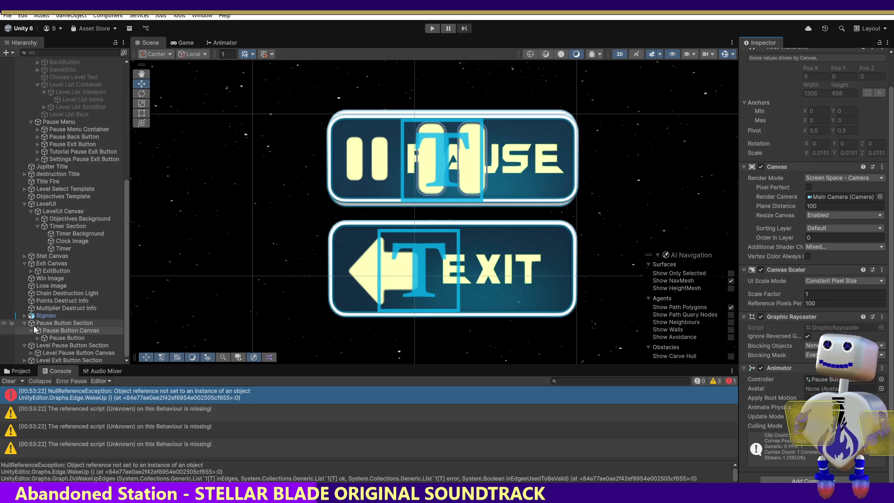
click(51, 347)
Review the Level Pause Button Canvas settings, then select its Level Pause Button child
click(56, 352)
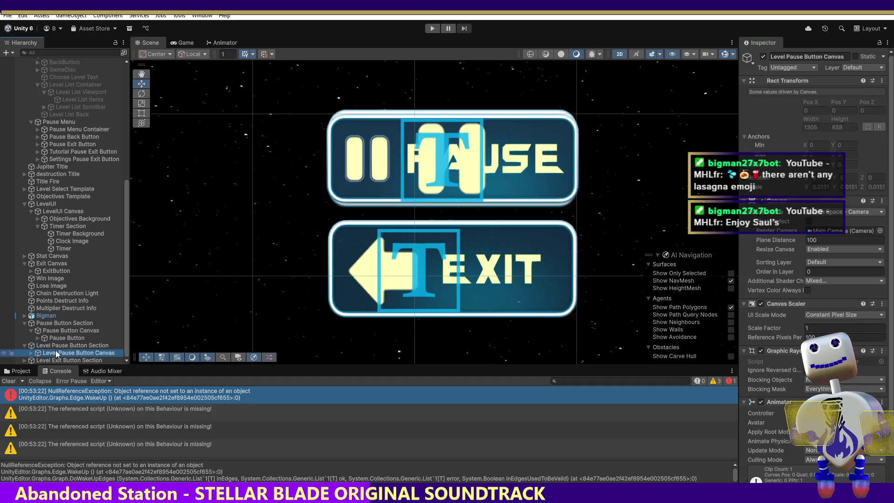
scroll(893, 355, down, 1)
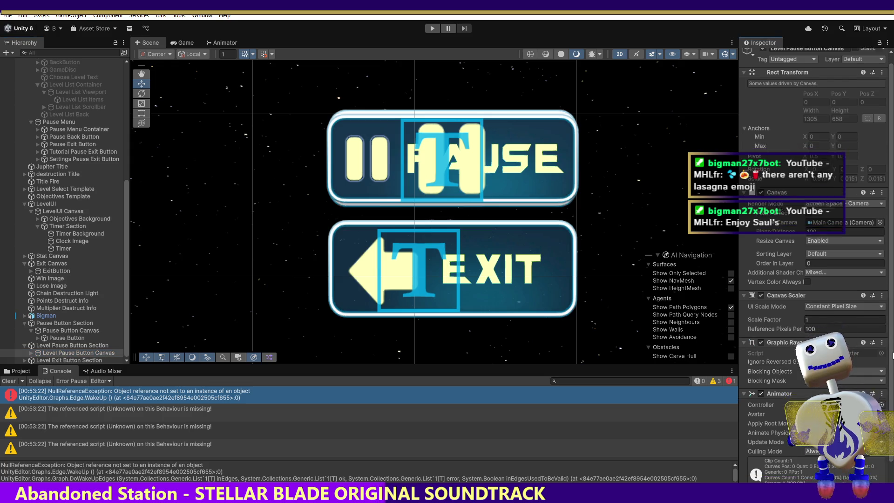
scroll(893, 355, down, 3)
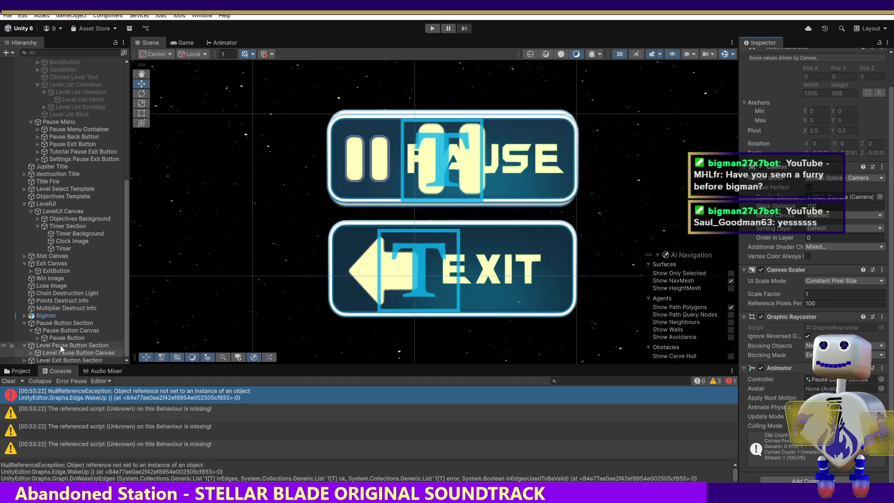
click(32, 353)
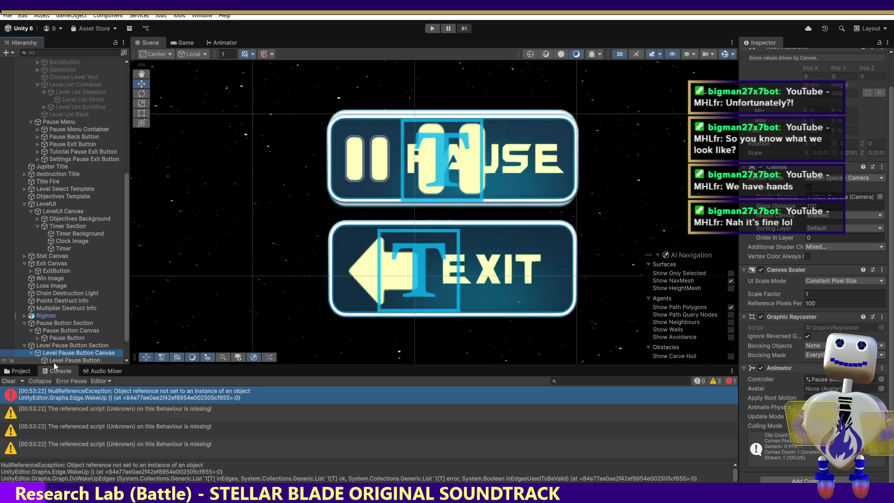
click(57, 360)
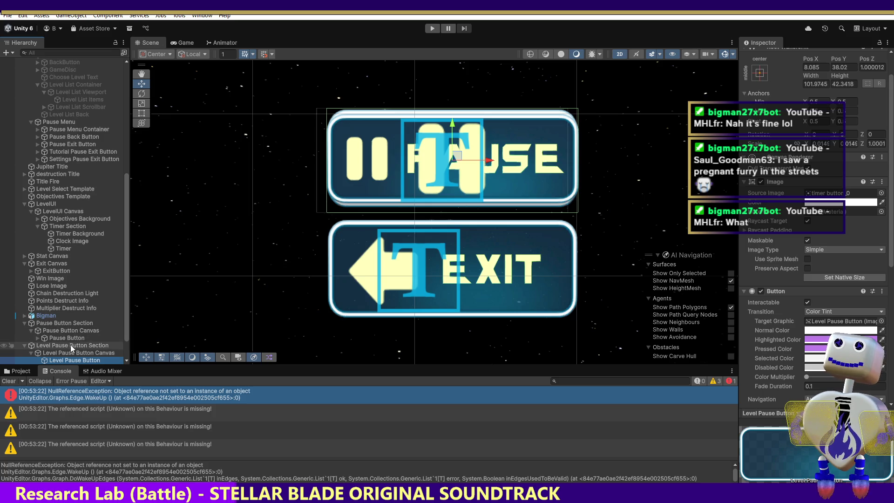
Select the Pause Button and open its Animator's Runtime Animator Controller picker
click(72, 331)
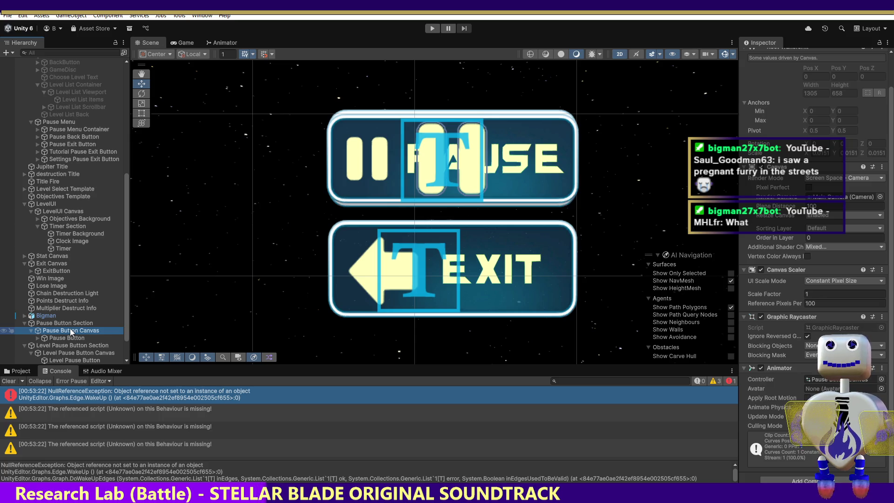
click(72, 338)
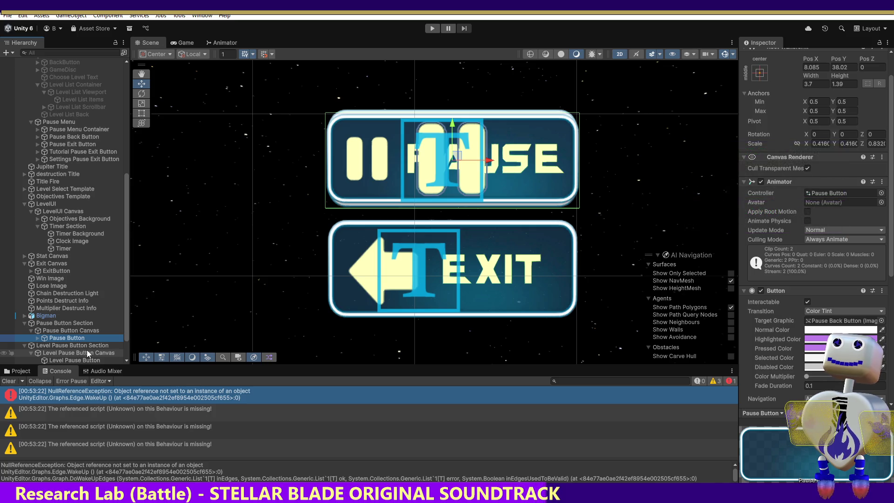
scroll(127, 339, down, 2)
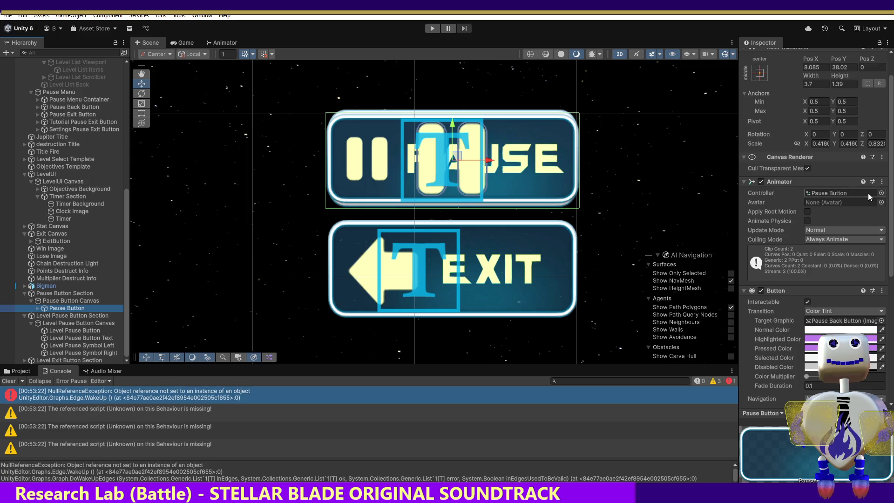
click(882, 193)
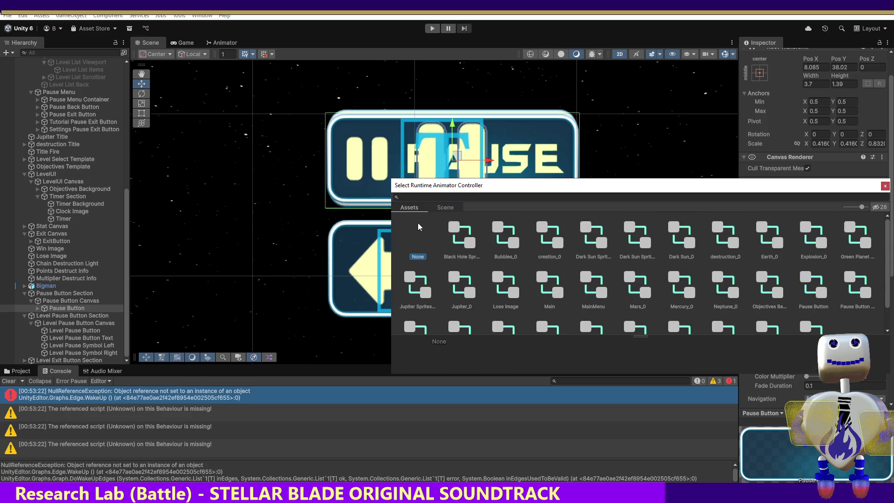
Frame the Level Pause Button and assign an animator controller to the Level Pause Button Canvas
click(885, 186)
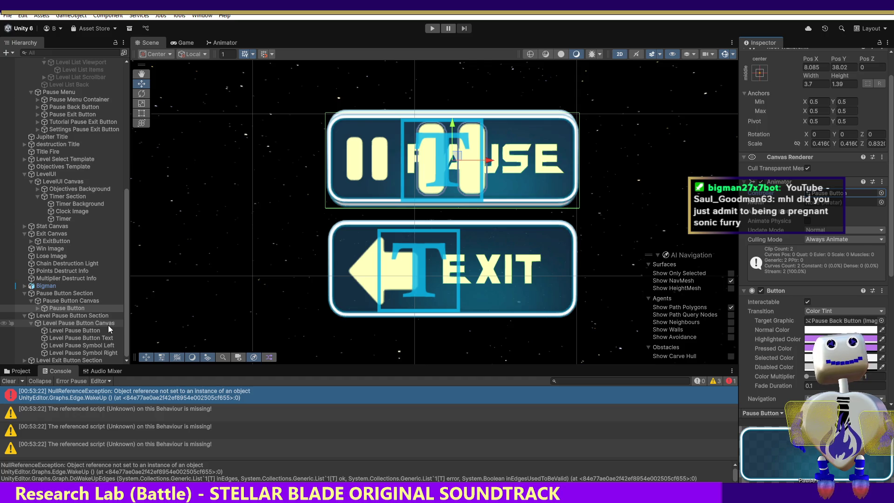
click(58, 317)
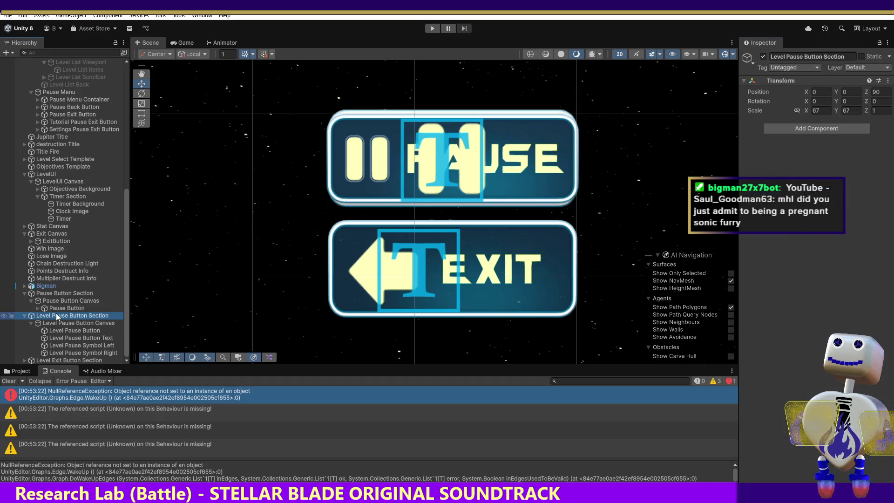
click(59, 323)
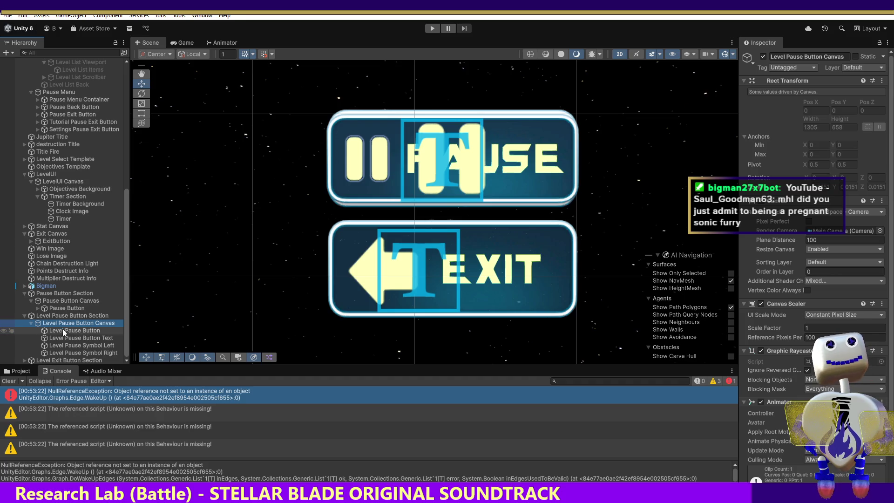
double_click(64, 331)
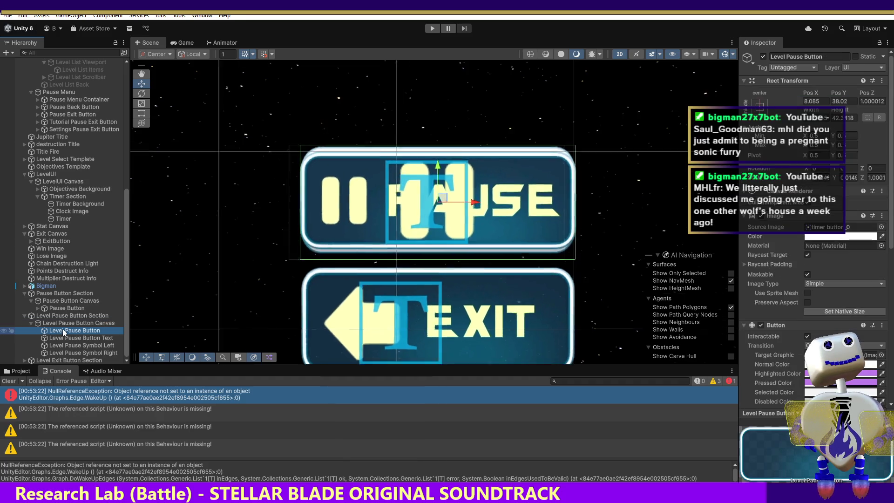
click(65, 325)
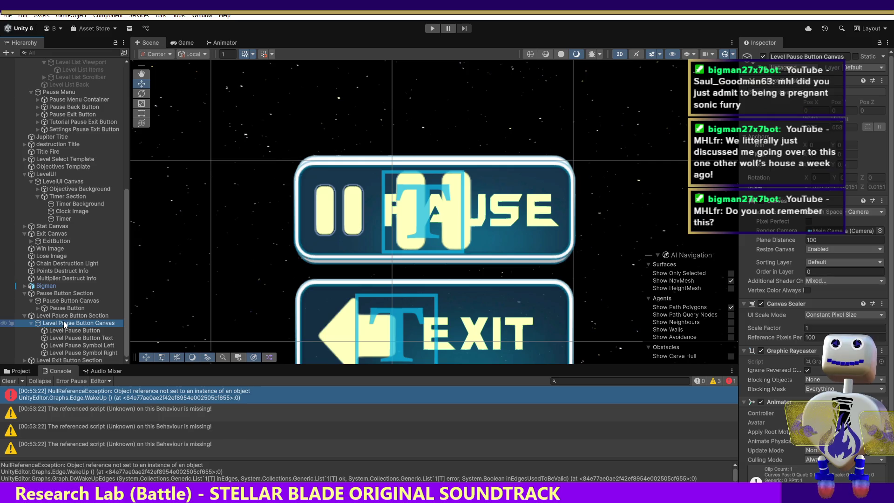
click(882, 413)
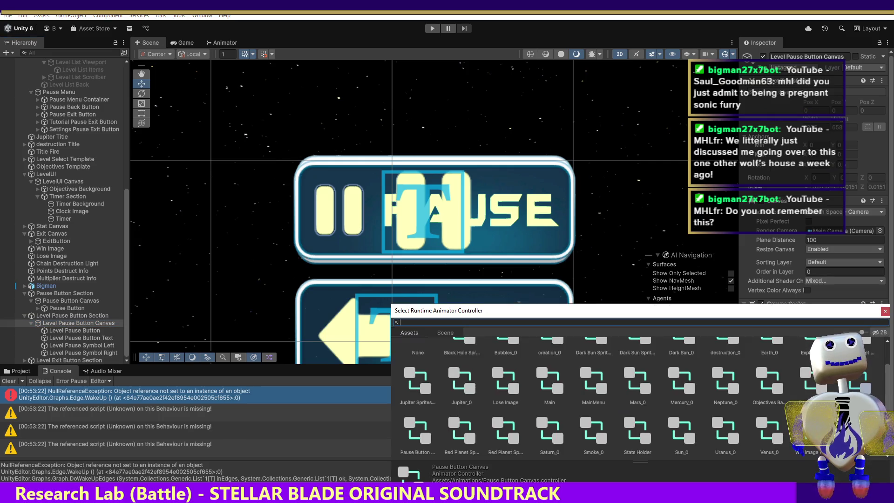
double_click(419, 348)
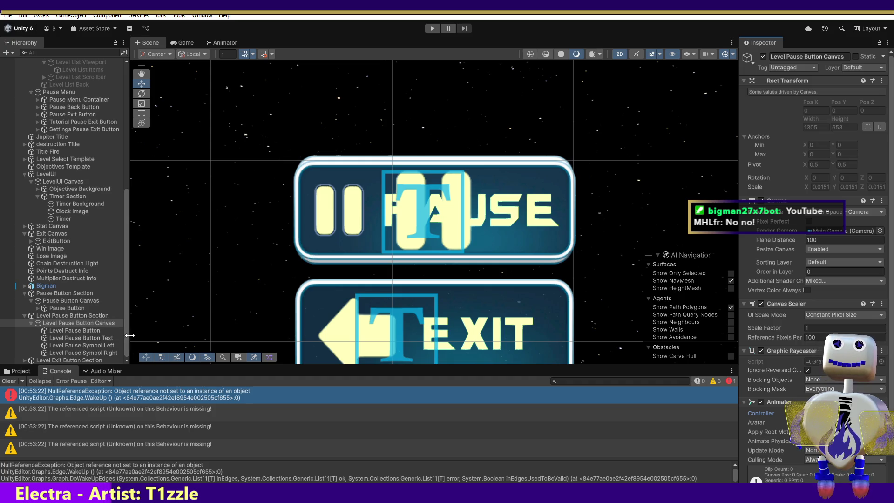
Expand the Level Exit Button Section and select its Level Exit Button Canvas
click(127, 348)
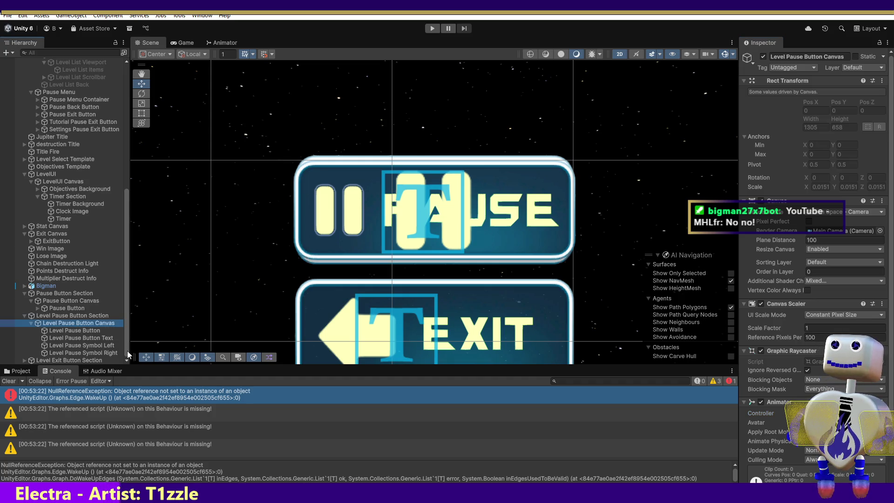
click(24, 359)
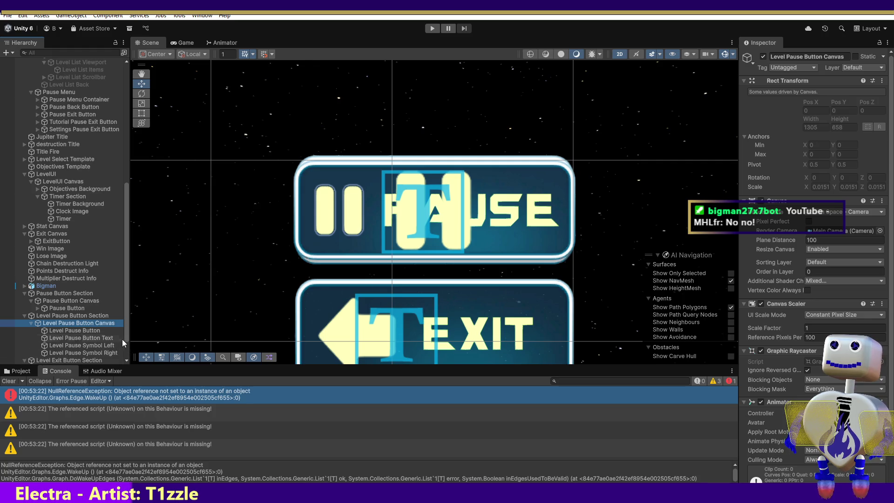
scroll(122, 339, down, 1)
scroll(116, 342, down, 3)
click(84, 338)
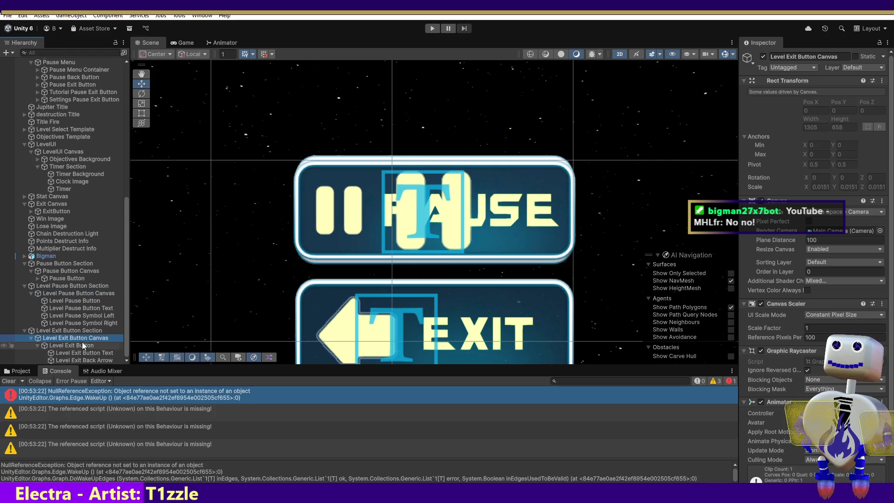
Set the canvas Animator's controller to None, then select the Level Exit Button
click(882, 413)
click(419, 345)
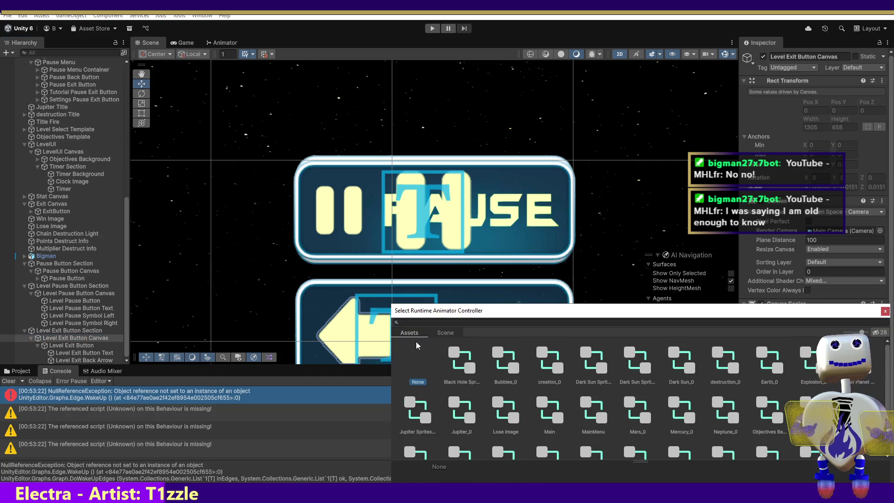
double_click(418, 362)
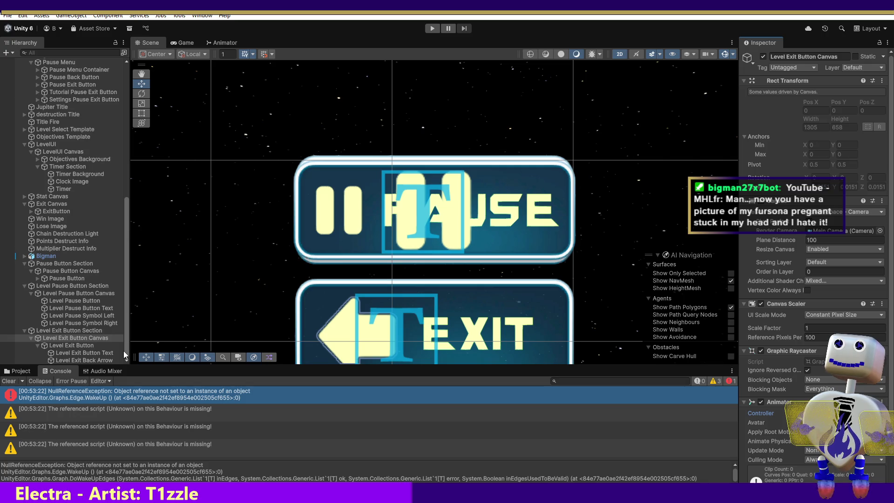
click(88, 345)
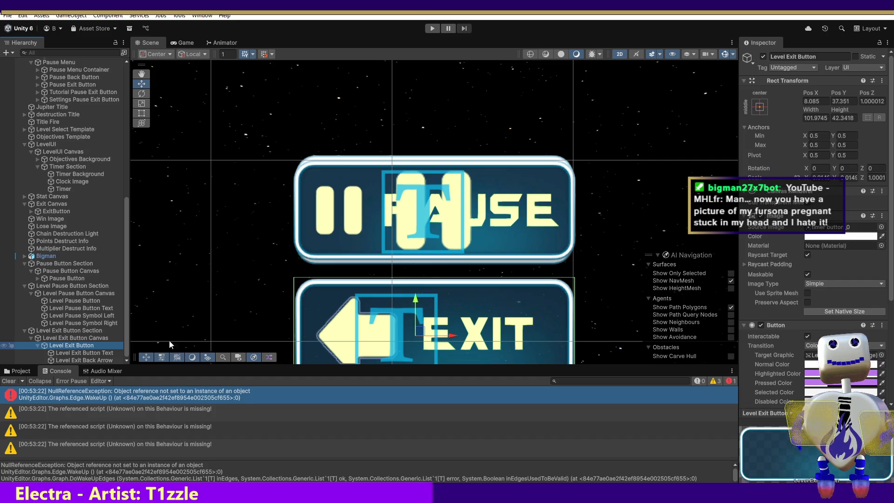
Review the Level Exit Button's On Click event, then select the Pause Button Section
click(892, 261)
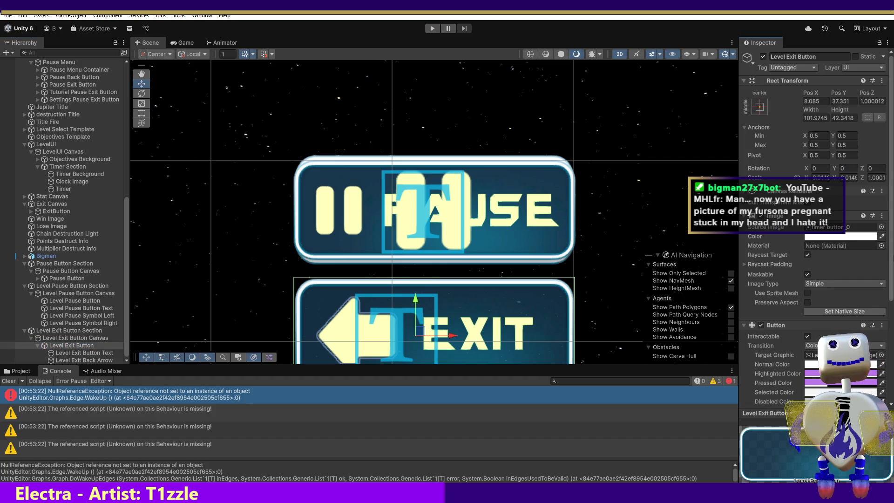
drag(892, 261, 892, 378)
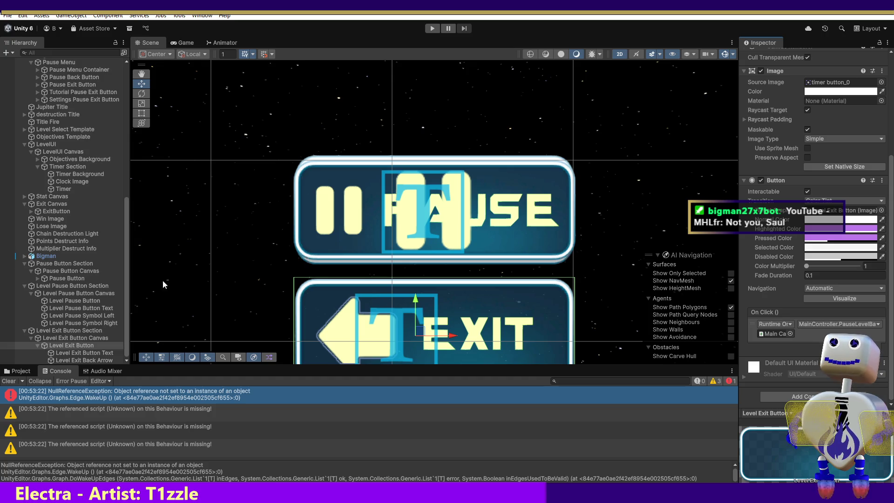
click(60, 264)
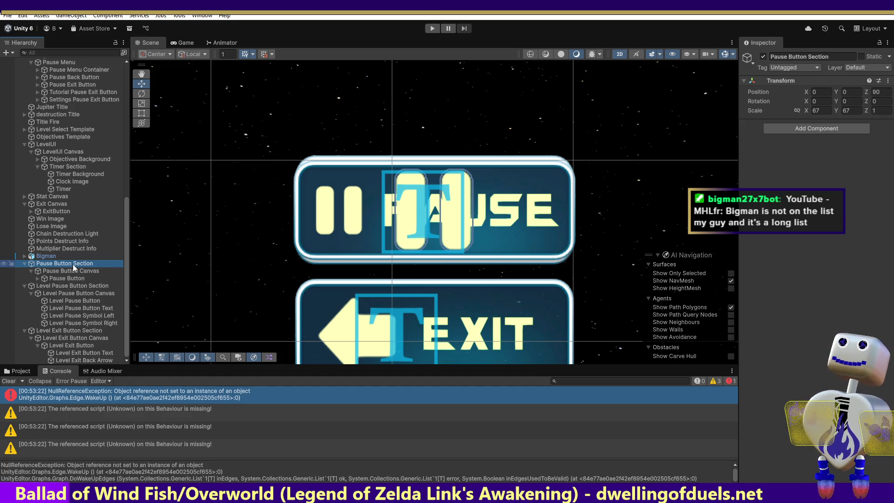
key(ctrl+6)
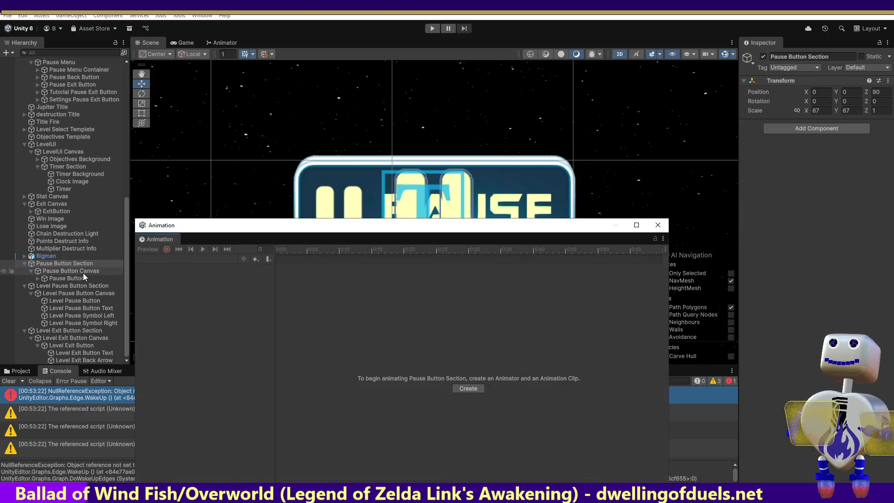
click(78, 271)
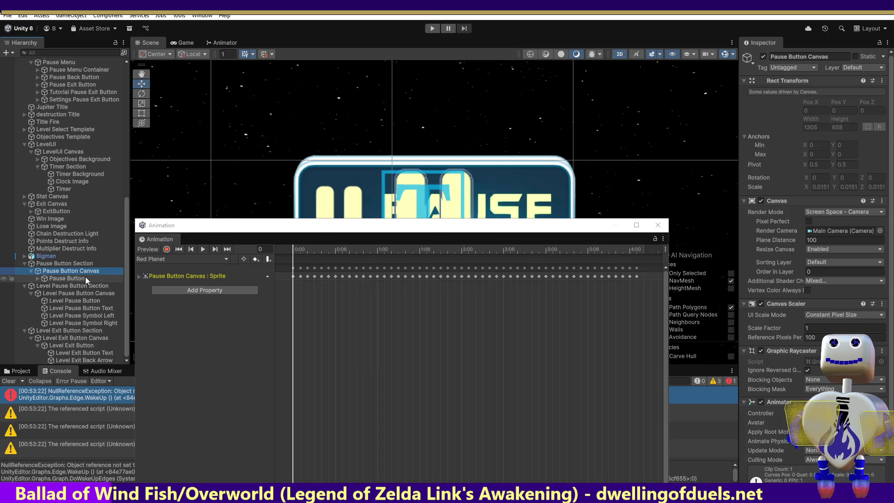
mouse_move(353, 249)
mouse_down()
mouse_move(643, 251)
mouse_move(140, 275)
mouse_up()
click(140, 275)
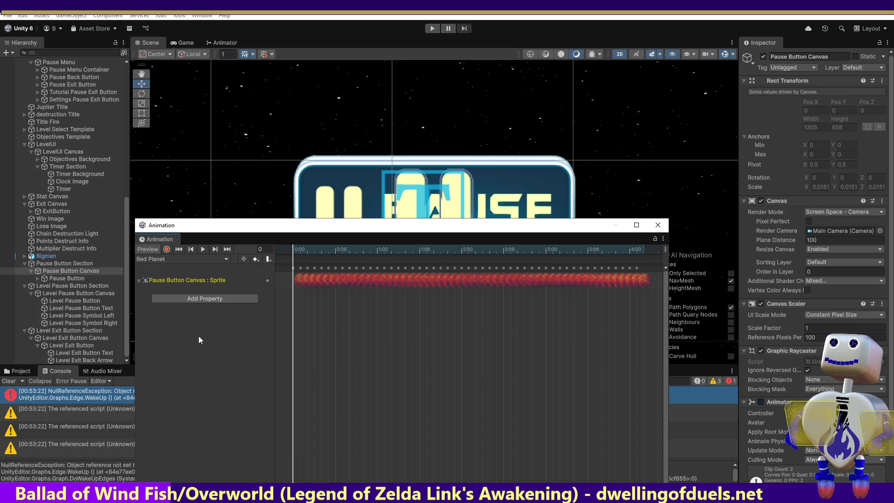
click(77, 279)
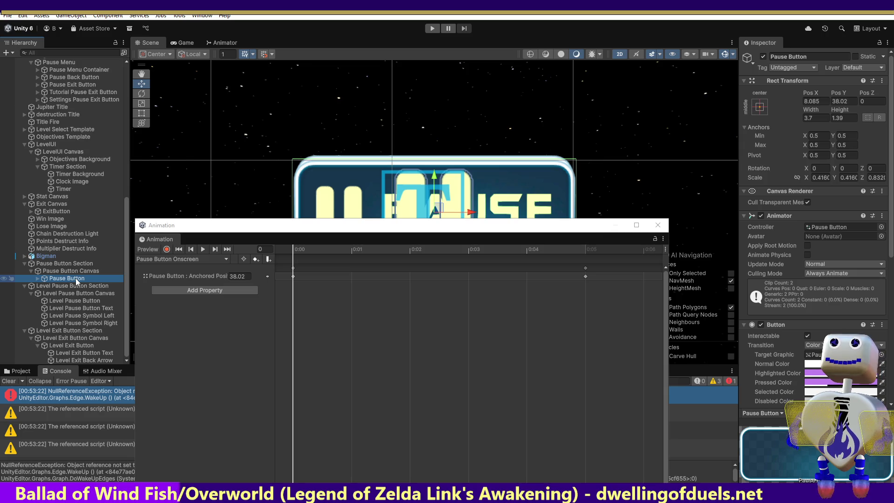
click(294, 251)
drag(309, 251, 592, 268)
click(237, 276)
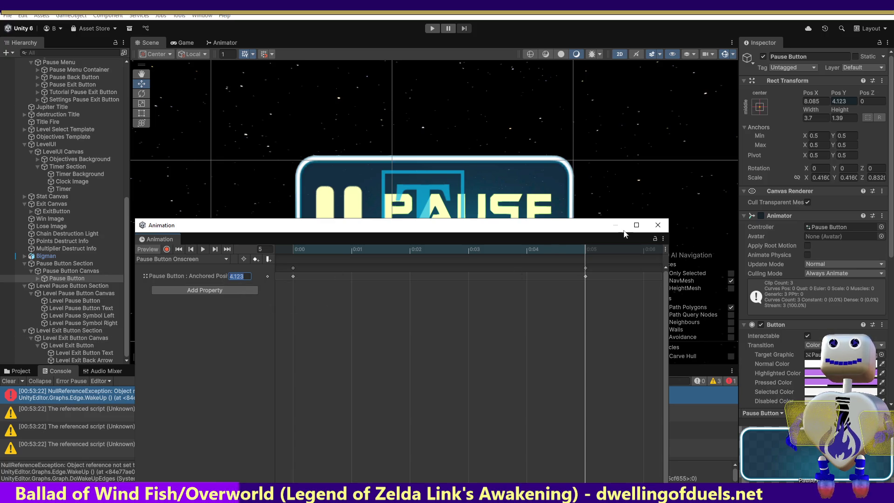
click(664, 229)
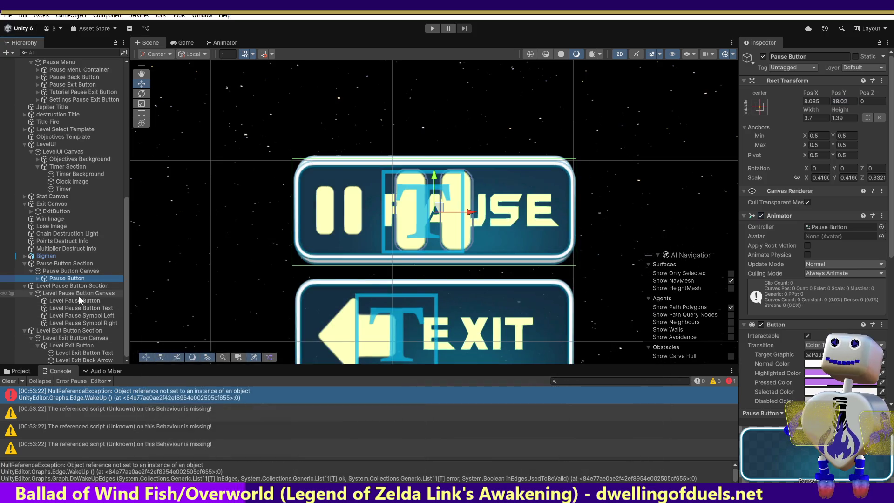
Frame the Level Pause Button, check its Canvas has no controller, and open Animation (Ctrl+6)
click(56, 288)
click(54, 300)
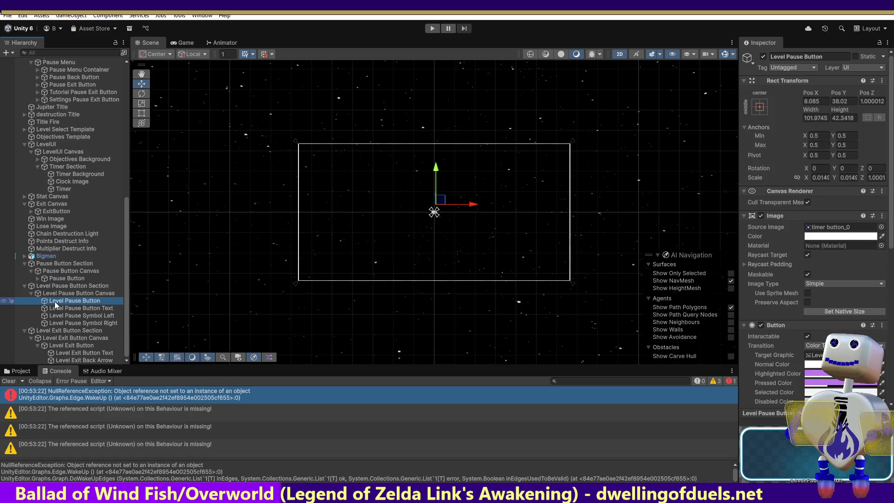
double_click(56, 303)
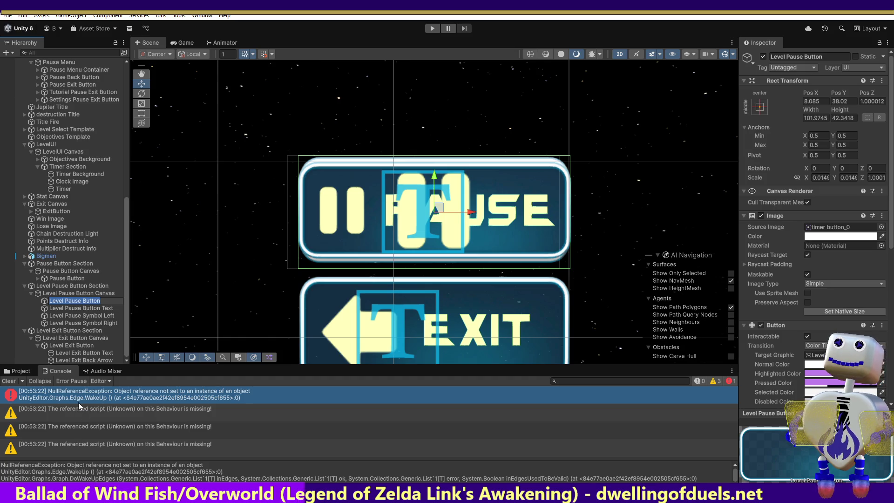
click(73, 295)
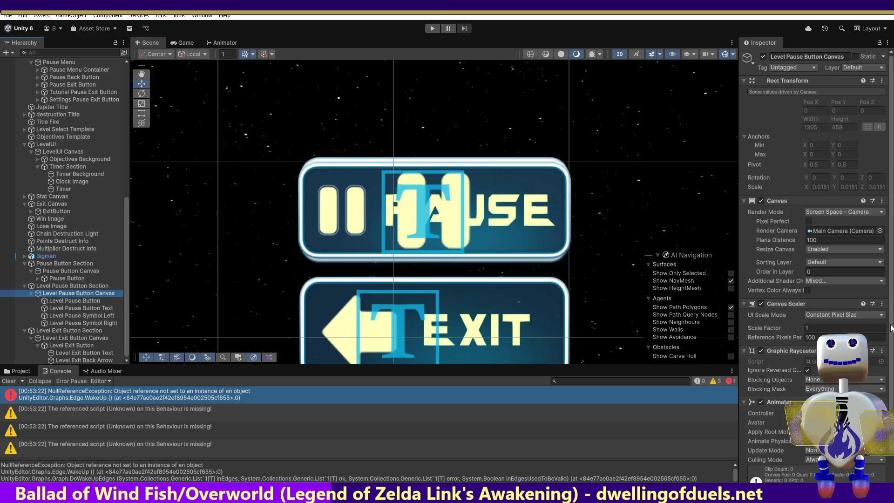
scroll(815, 233, down, 2)
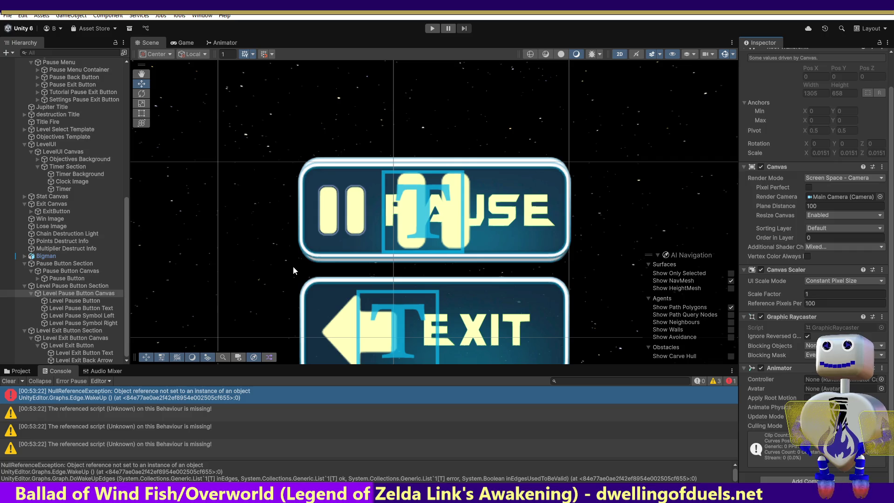
key(ctrl+6)
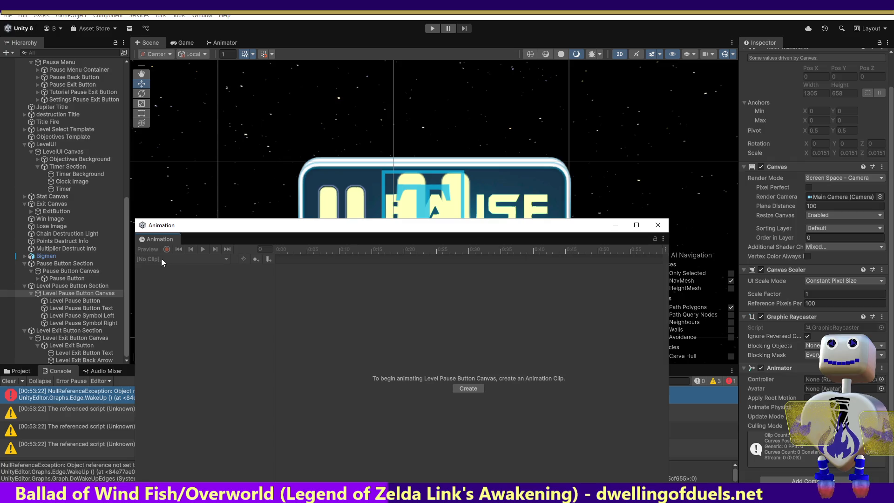
Create a Level Pause Button clip on the canvas, scrub to frame 33, then undo it
click(471, 387)
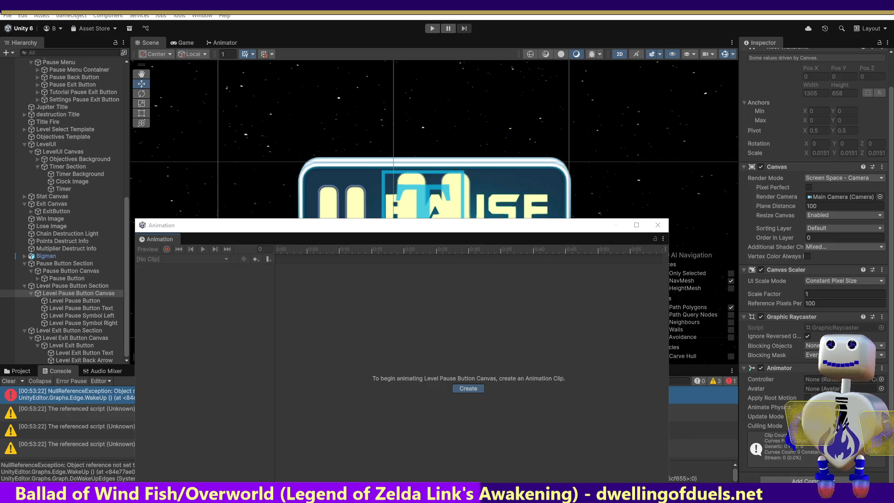
key(Return)
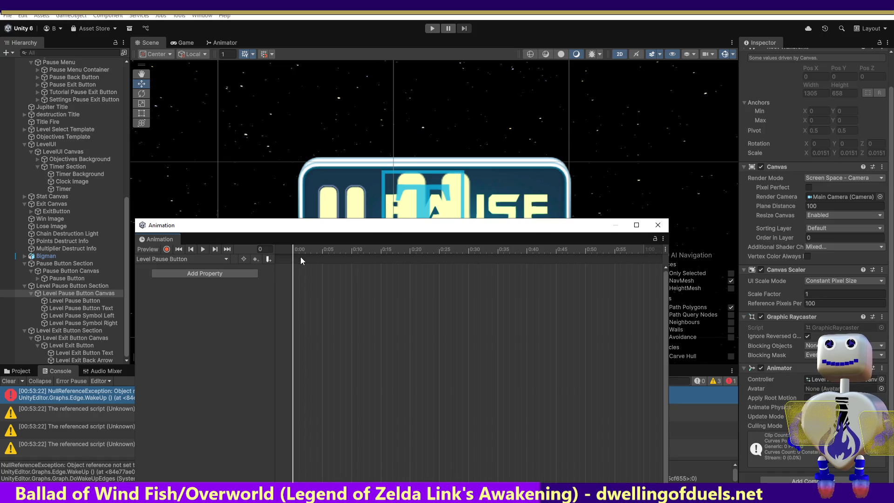
mouse_move(298, 249)
mouse_down()
mouse_move(597, 264)
mouse_move(526, 272)
mouse_up()
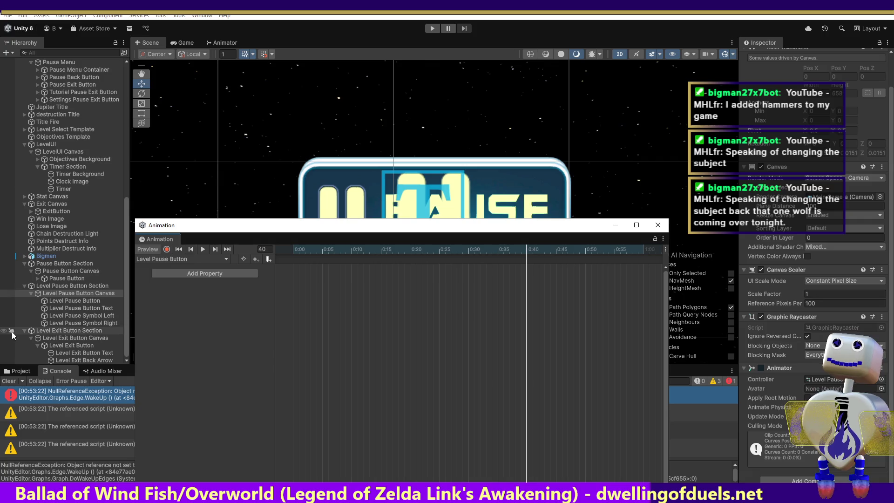
key(ctrl+z)
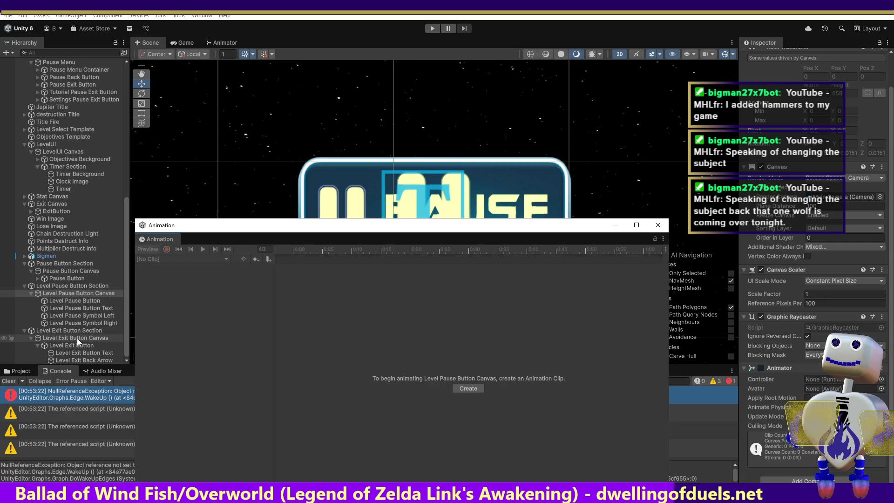
Review the Pause Button's Onscreen clip, then begin a new clip for the Level Pause Button
click(63, 273)
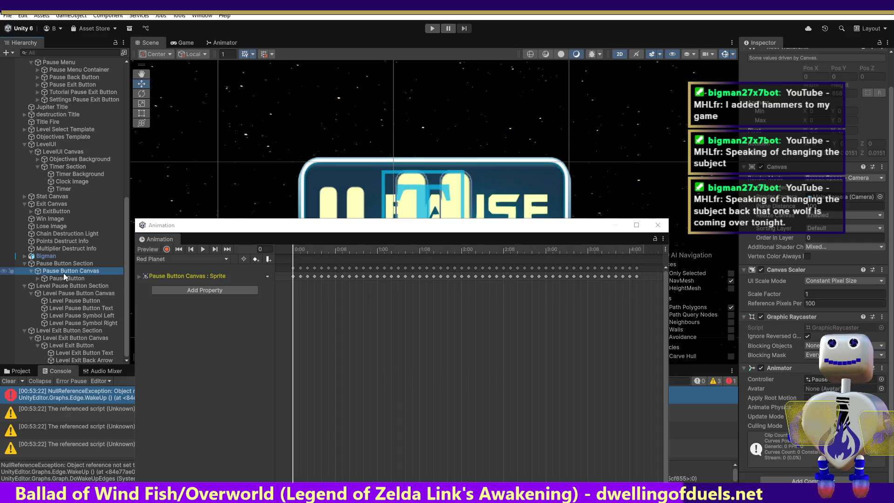
click(65, 278)
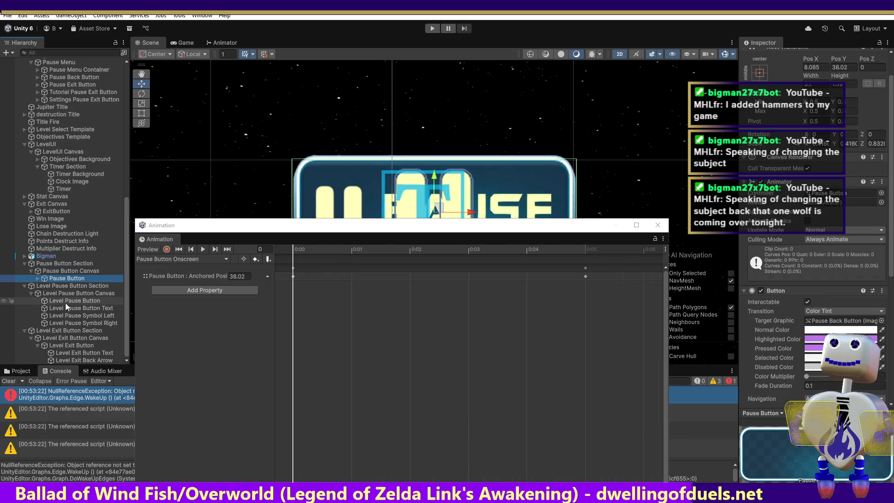
click(65, 301)
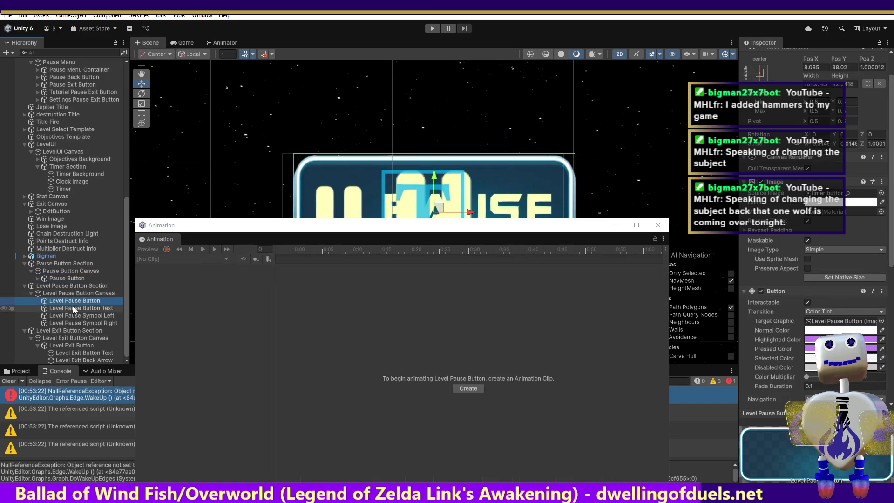
click(476, 388)
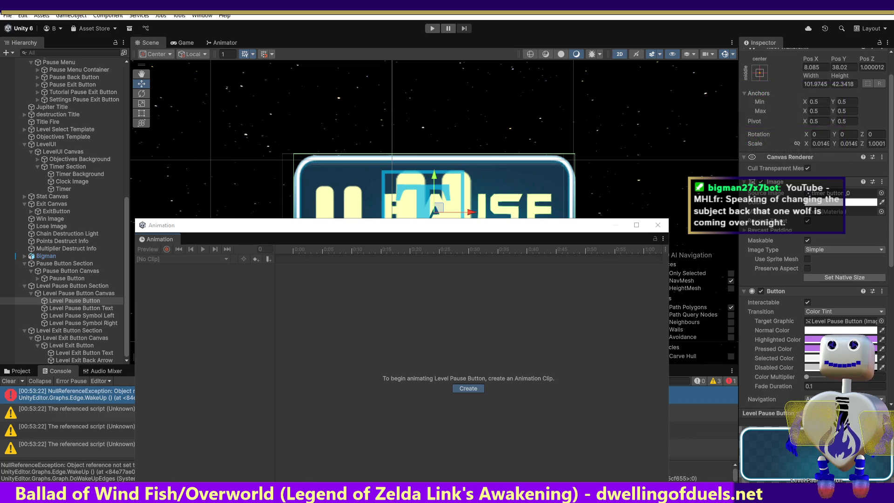
Save the Level Pause Button clip, compare against the Pause Button's Onscreen clip, and reselect it
key(Return)
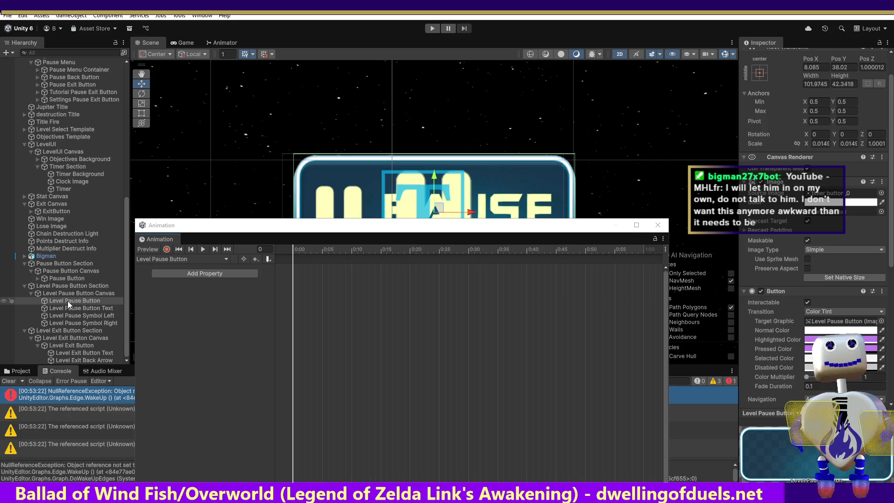
click(52, 278)
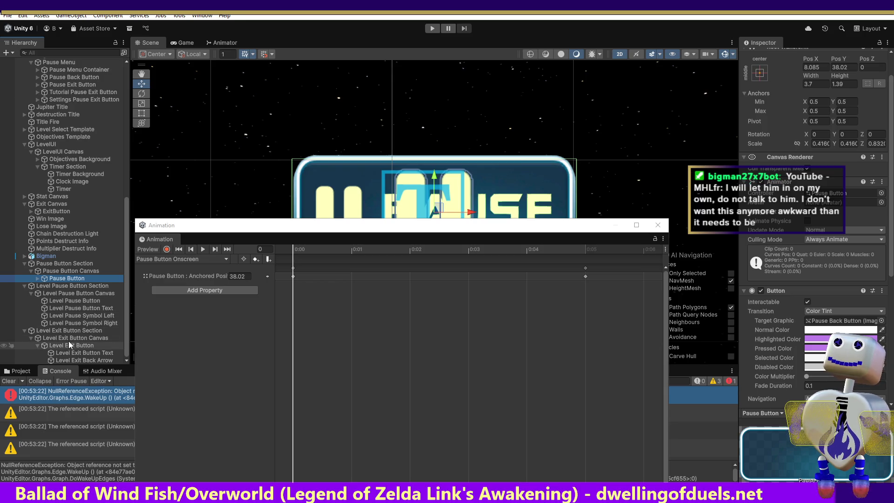
click(62, 303)
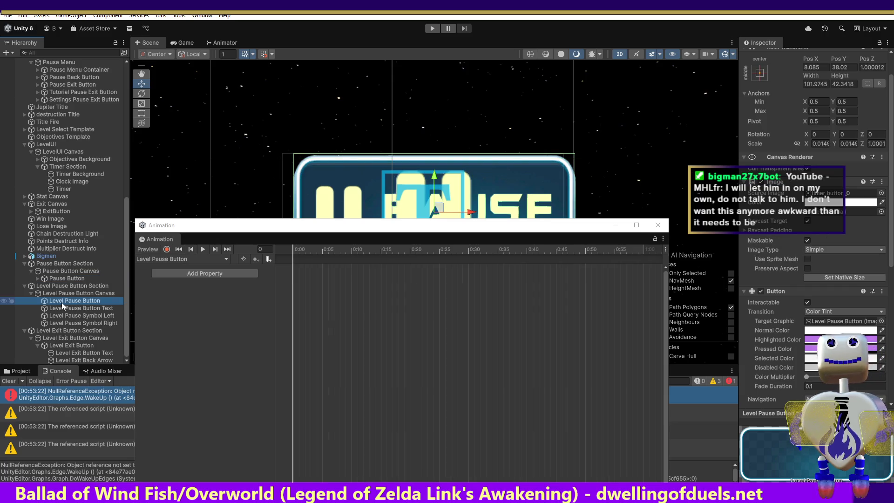
Scrub to frame 4, return to frame 0, enable recording, and show the clip list
drag(294, 252, 322, 250)
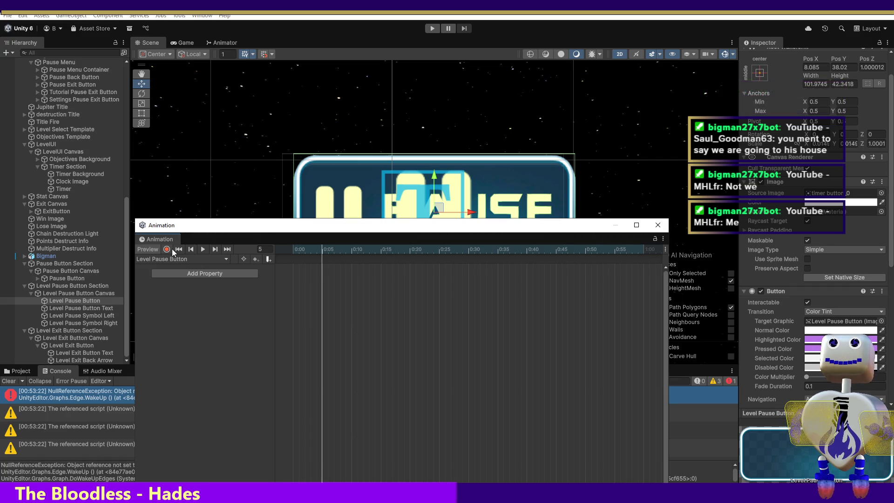
click(292, 249)
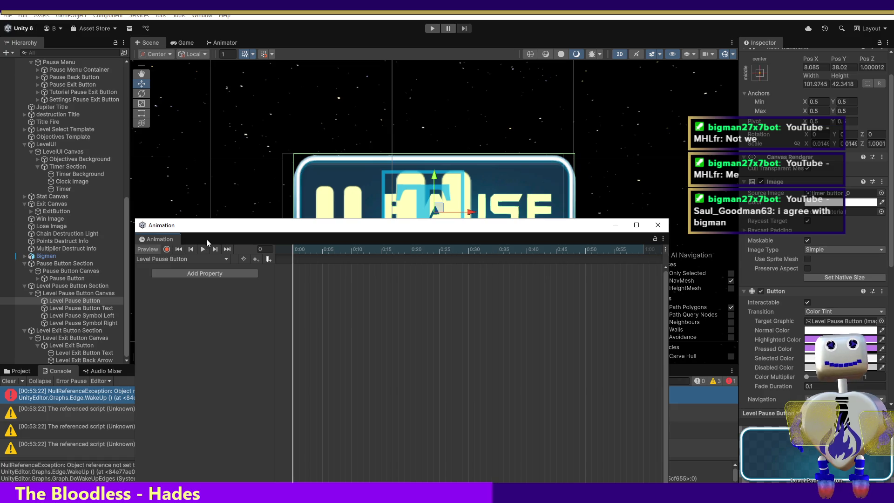
click(166, 250)
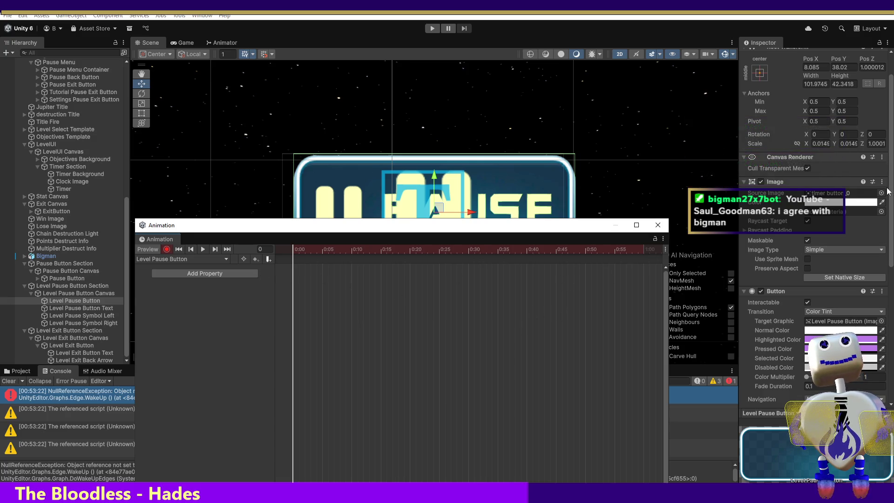
scroll(888, 190, up, 2)
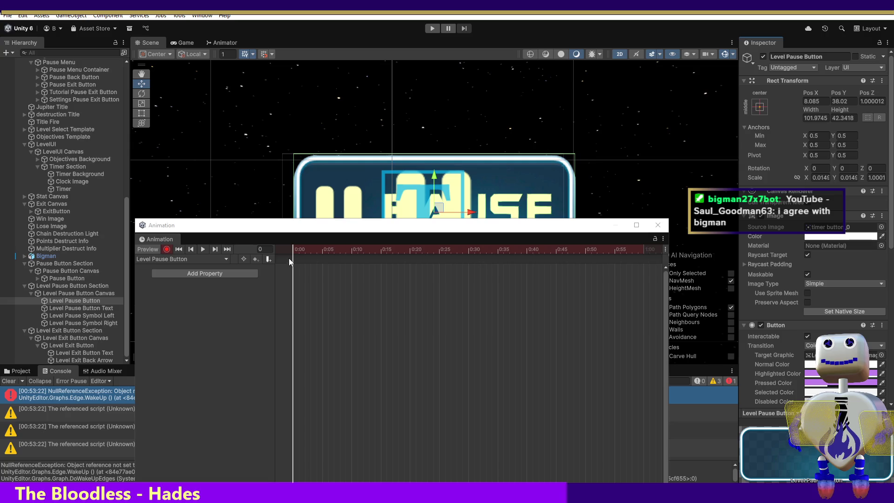
click(213, 260)
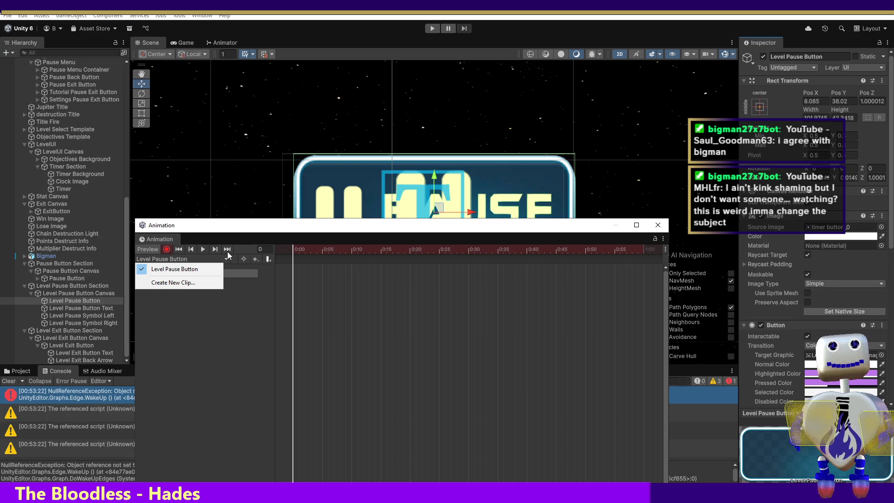
Create the Level Pause Button Onscreen clip and select it in the clip dropdown
click(193, 282)
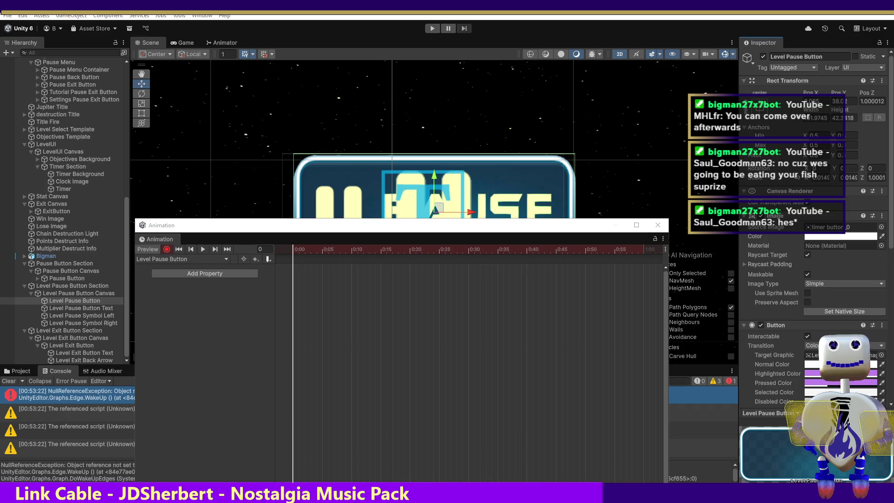
click(187, 260)
click(188, 266)
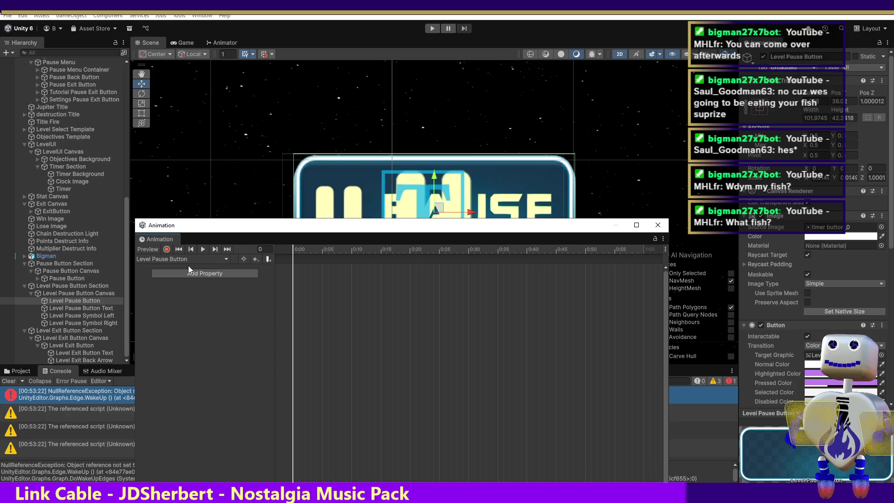
click(188, 262)
click(189, 279)
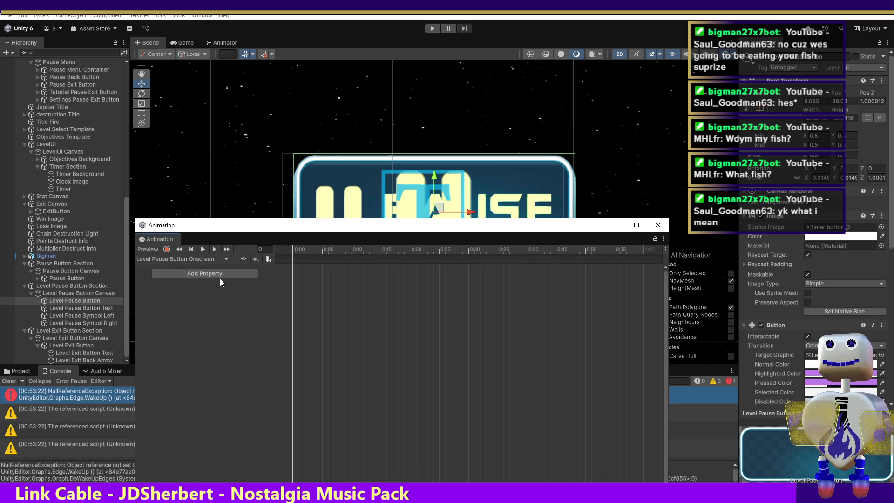
Record Pos Y 4.123 at frame 5 of the Onscreen clip and scrub to preview it
click(166, 249)
drag(294, 250, 322, 252)
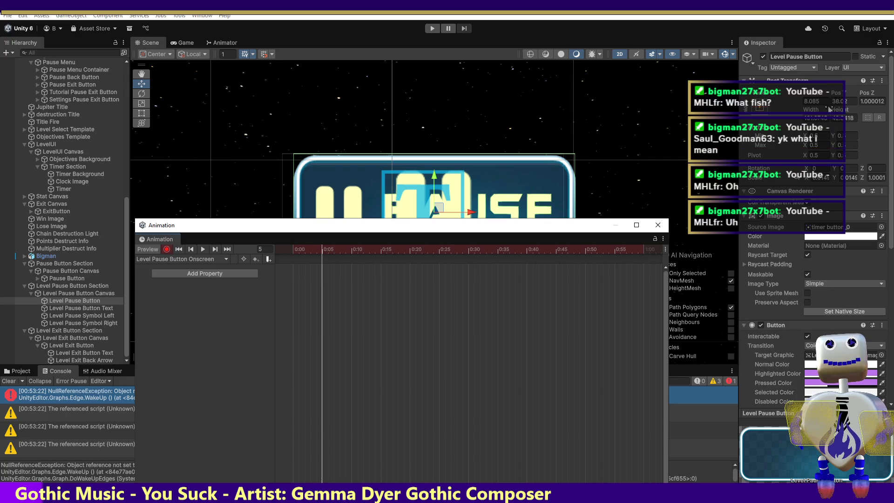
text(4.123)
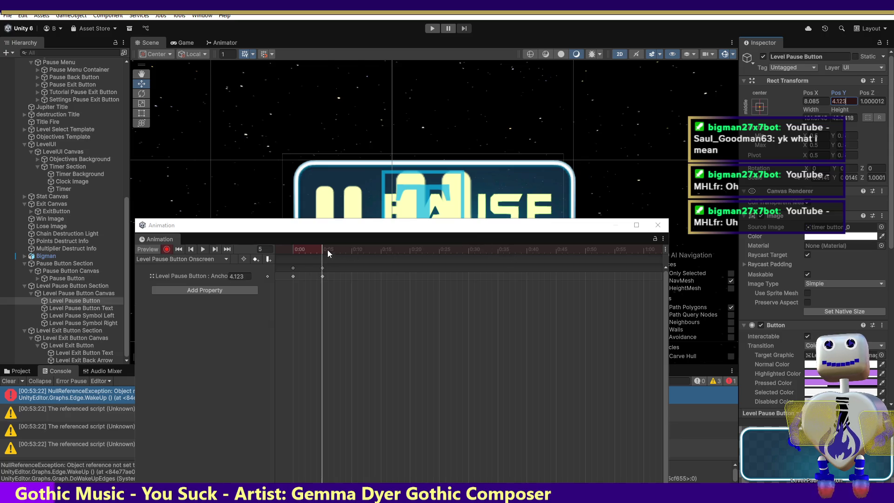
mouse_move(321, 244)
mouse_down()
mouse_move(281, 247)
mouse_move(322, 251)
mouse_up()
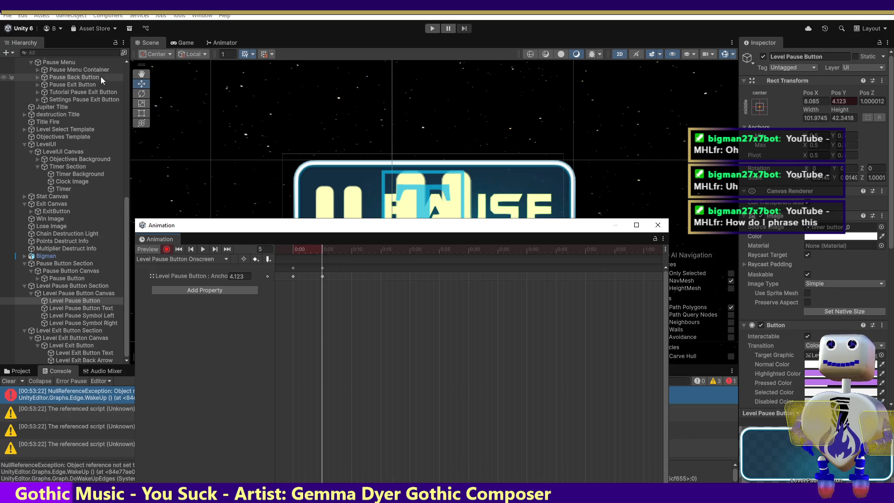
drag(127, 216, 103, 60)
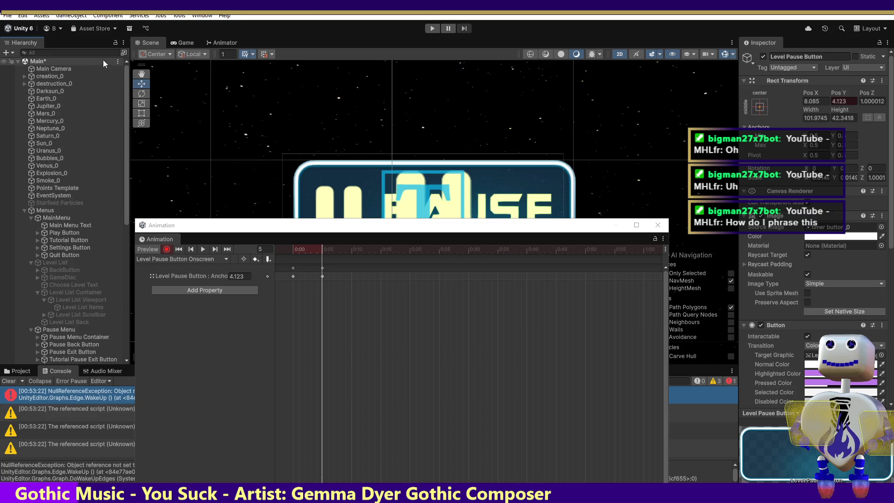
Frame the Main Camera, preview the clip on Level Pause Symbol Right, and close Animation
click(94, 67)
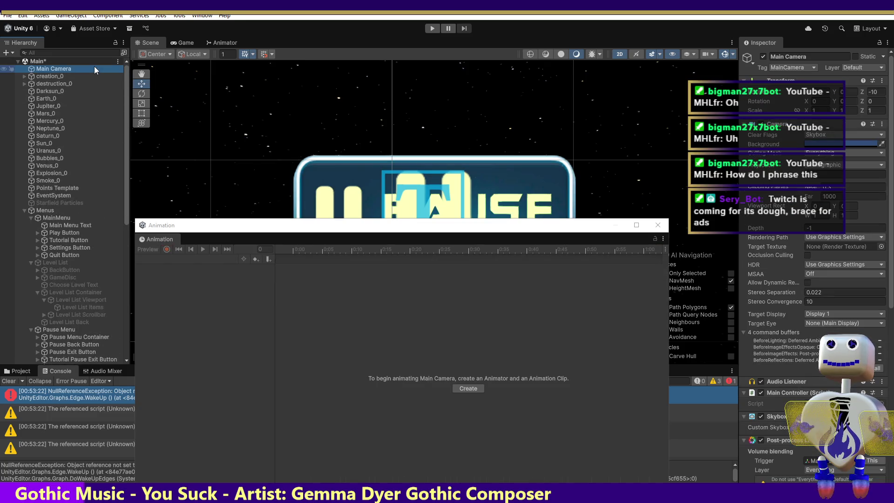
double_click(94, 68)
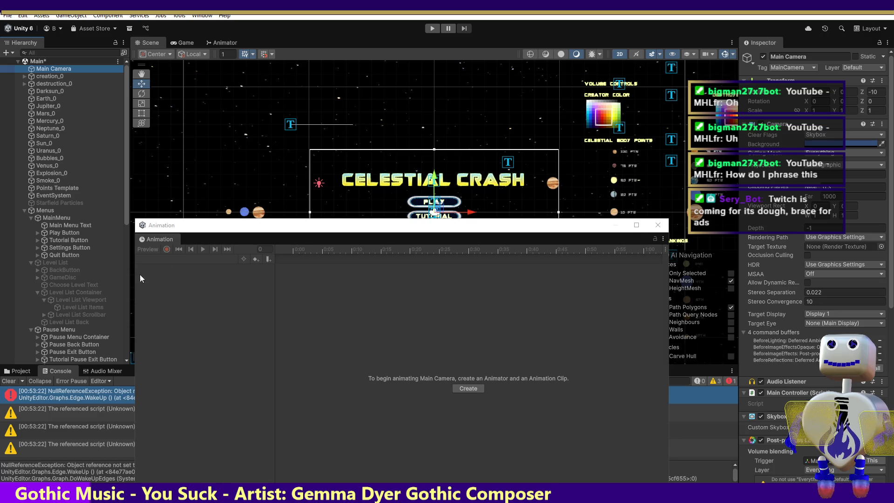
click(576, 182)
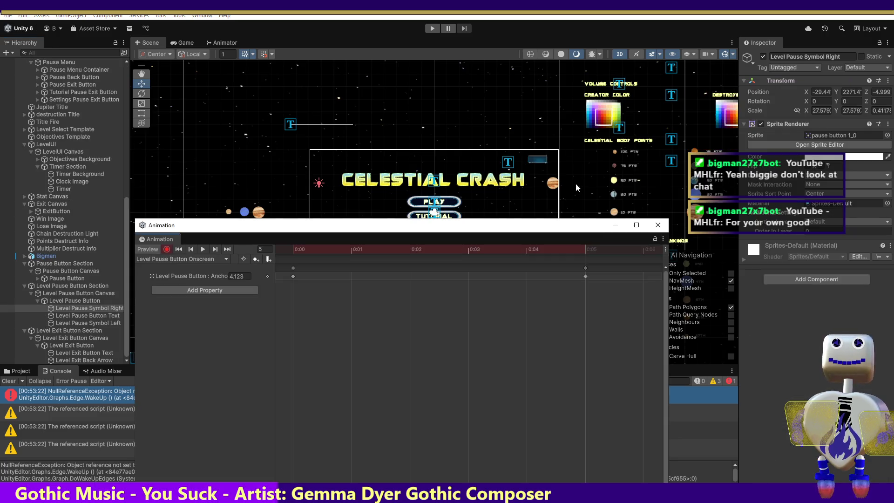
mouse_move(294, 250)
mouse_down()
mouse_move(576, 254)
mouse_move(306, 255)
mouse_move(582, 289)
mouse_up()
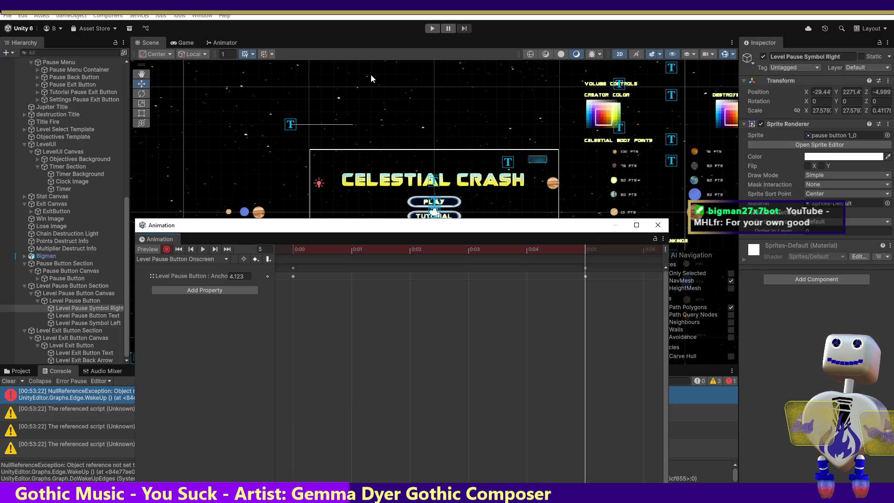
drag(467, 228, 467, 496)
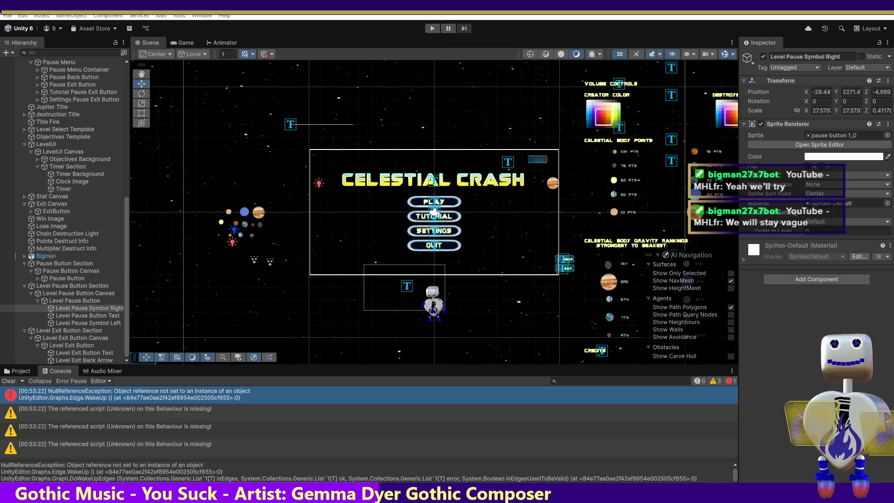
Frame the Level Pause Button, leave its name unchanged, then frame its PAUSE text
double_click(62, 301)
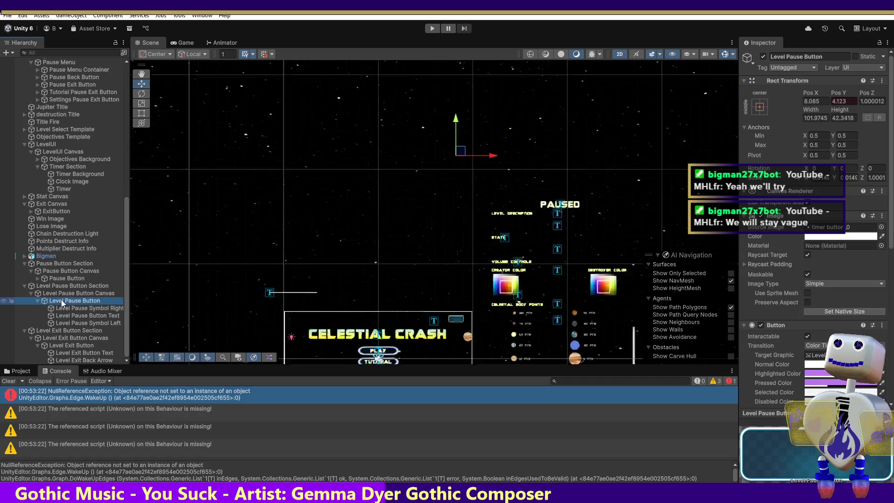
click(62, 301)
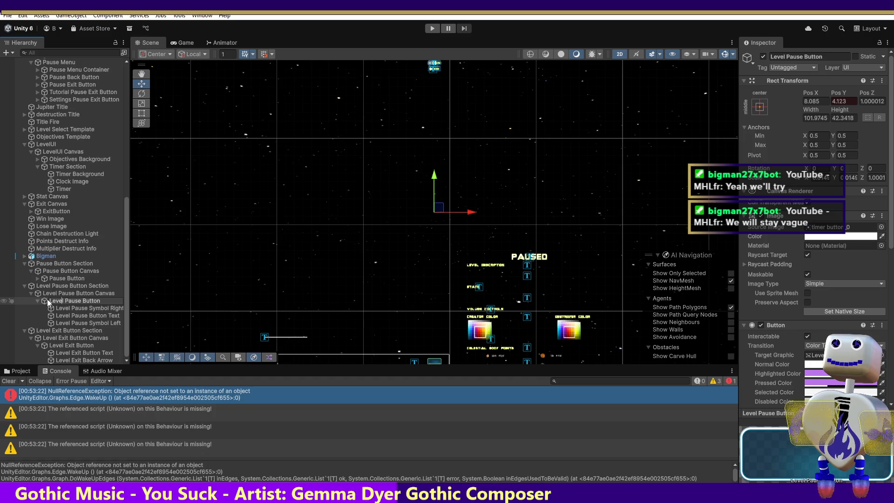
click(48, 302)
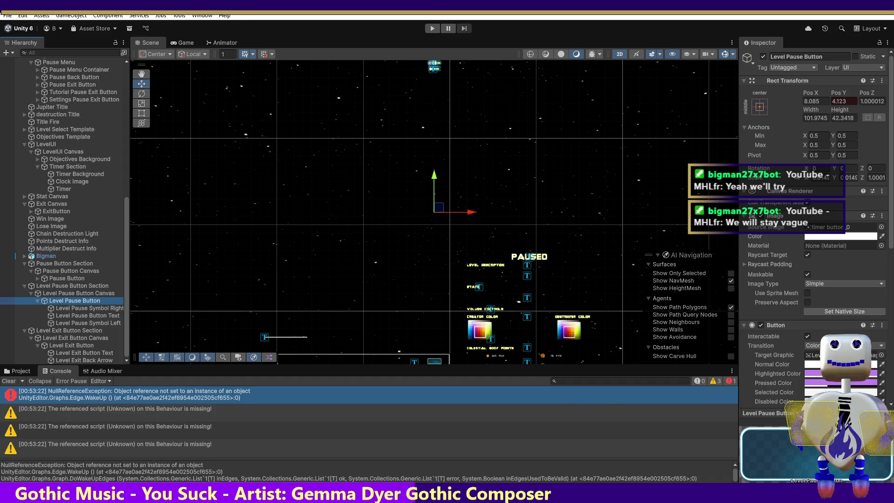
key(alt+Tab)
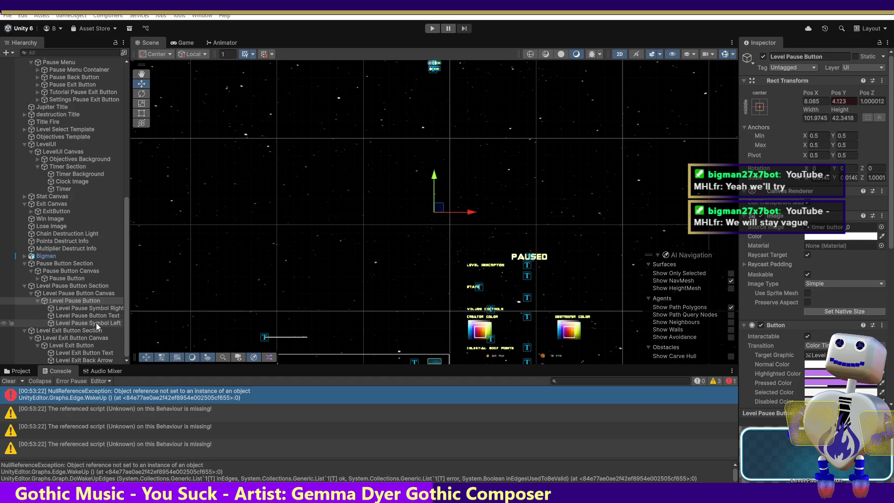
double_click(97, 315)
Zoom the Scene view onto the PAUSE text, then show the Level Pause Button's settings at 8.085, 4.123
double_click(96, 316)
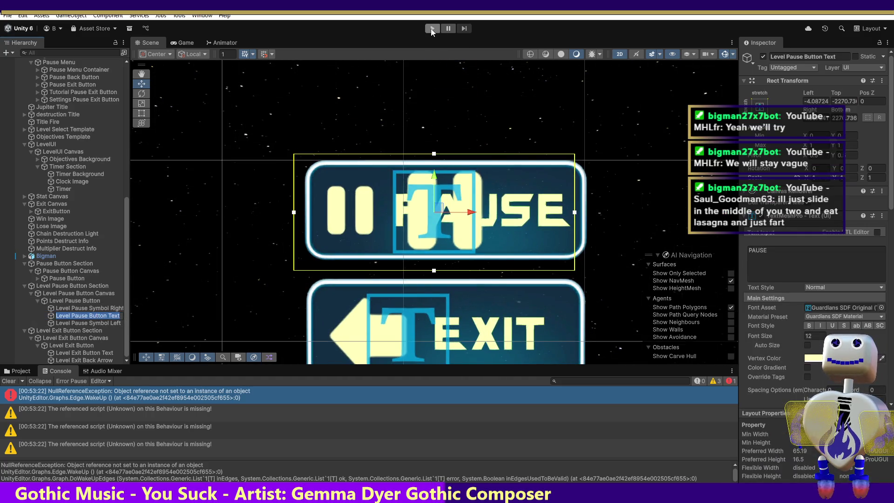
click(99, 302)
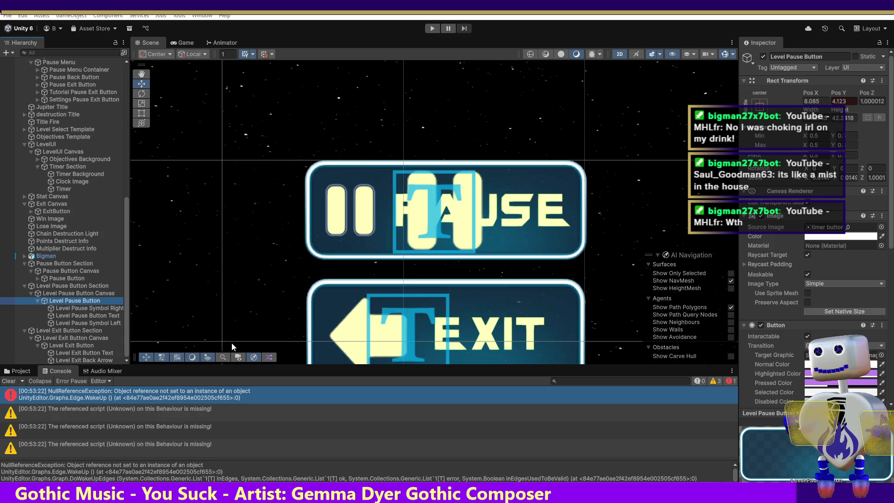
Compare the Pause Button Canvas, Level Exit Button and Level Pause Button positions, then frame the Level Pause Button
click(255, 210)
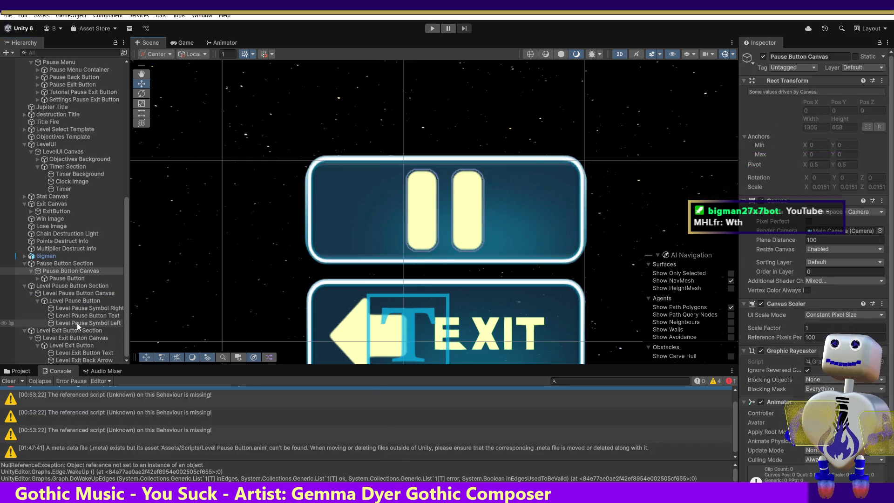
click(69, 347)
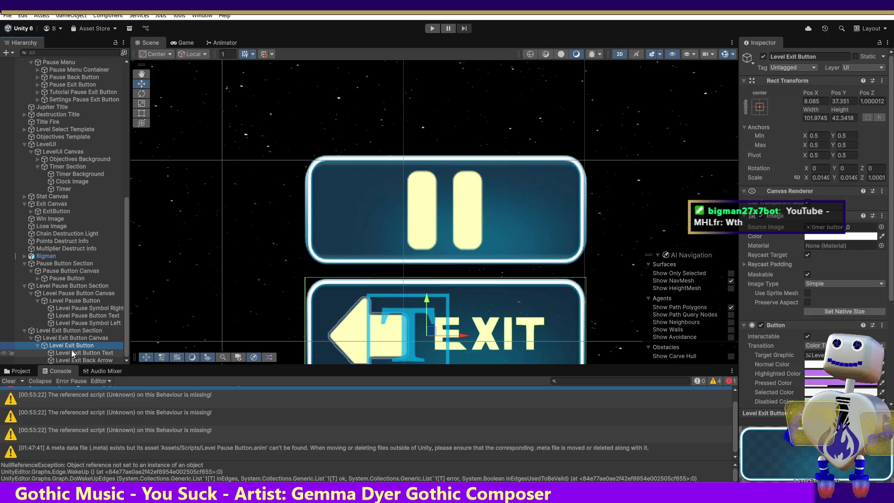
click(73, 303)
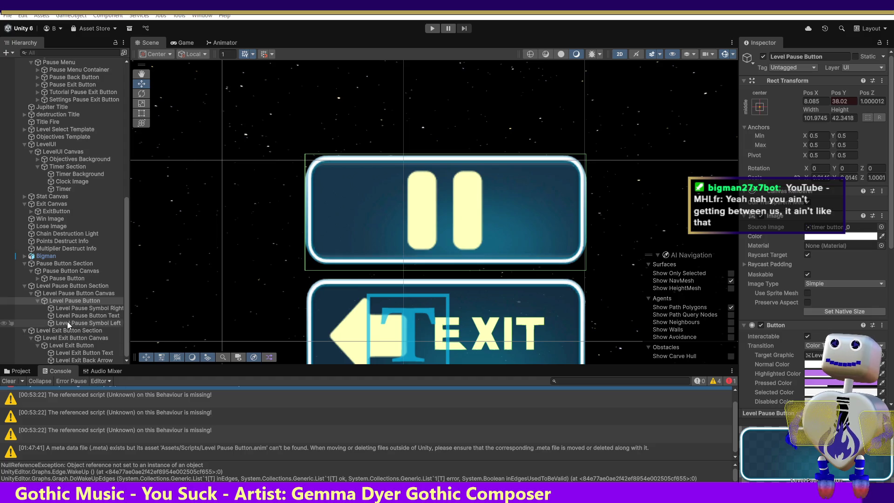
double_click(76, 301)
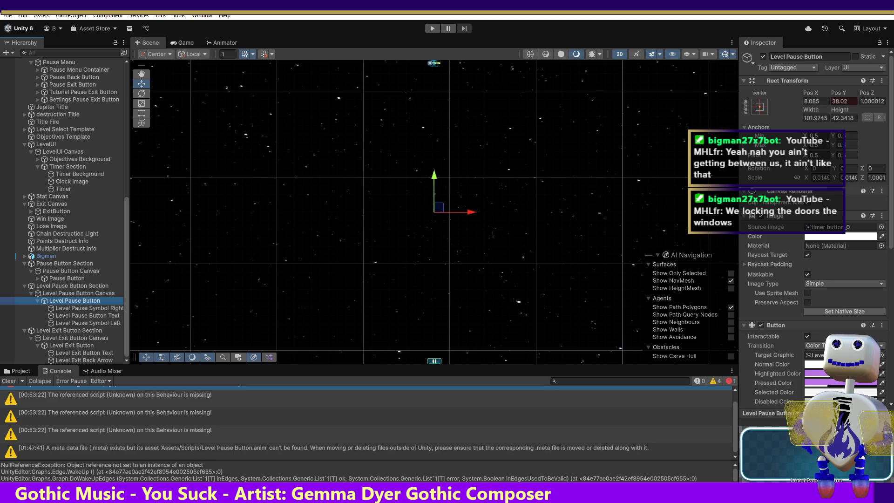
Drag the Level Pause Button down along Y, then partway back up to Pos Y 7.648291
drag(434, 184, 434, 361)
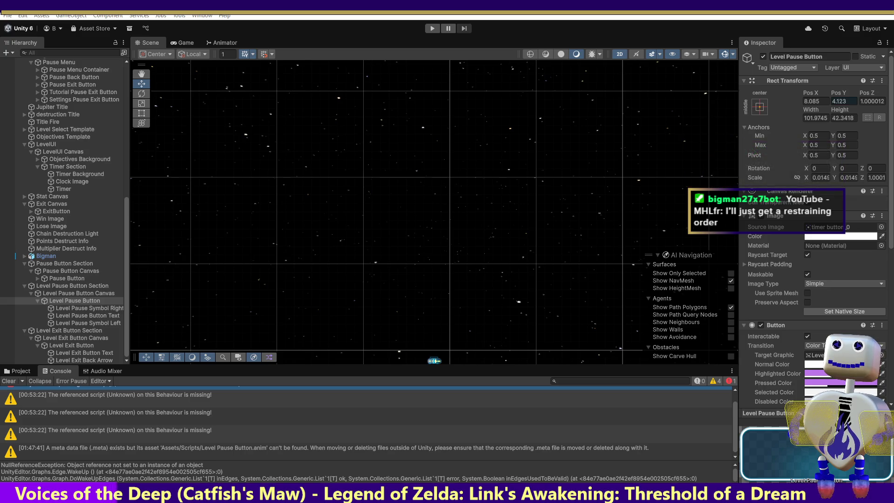
mouse_move(434, 360)
mouse_down()
mouse_move(433, 94)
mouse_move(433, 329)
mouse_up()
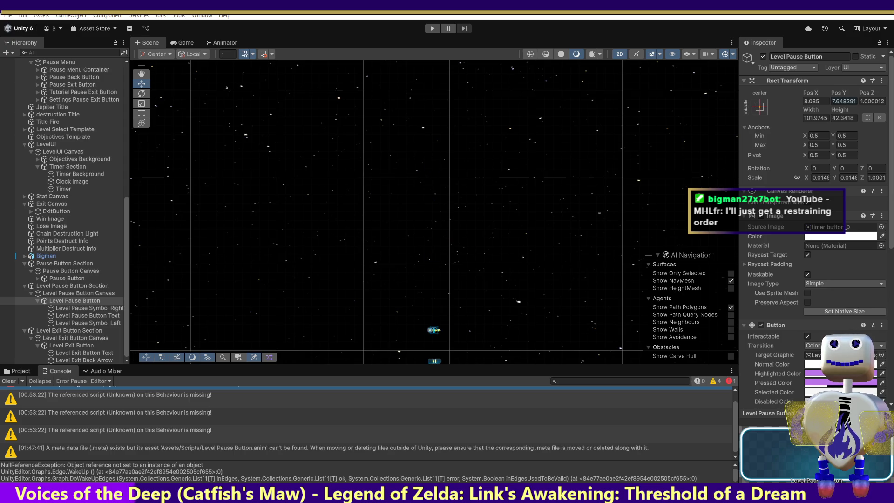
Undo the move and set the Level Pause Button's Pos Y to 38.02, then select the Pause Button
key(ctrl+z)
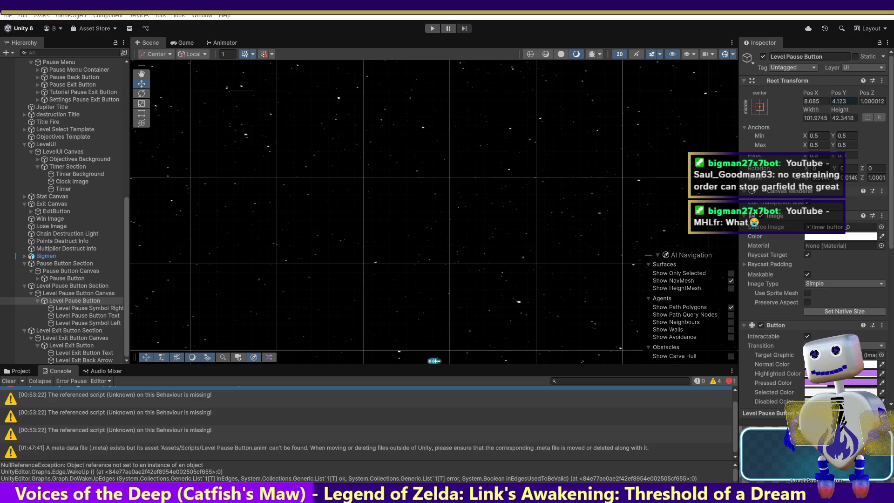
text(38.02)
key(Return)
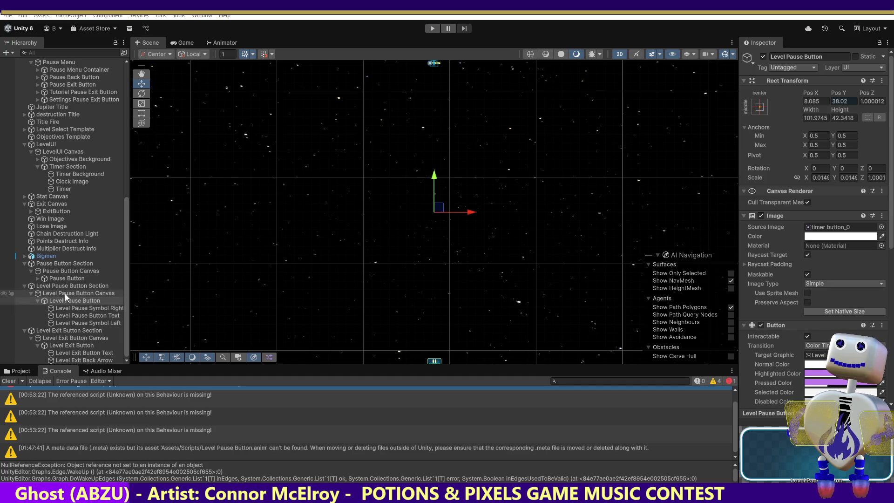
click(68, 278)
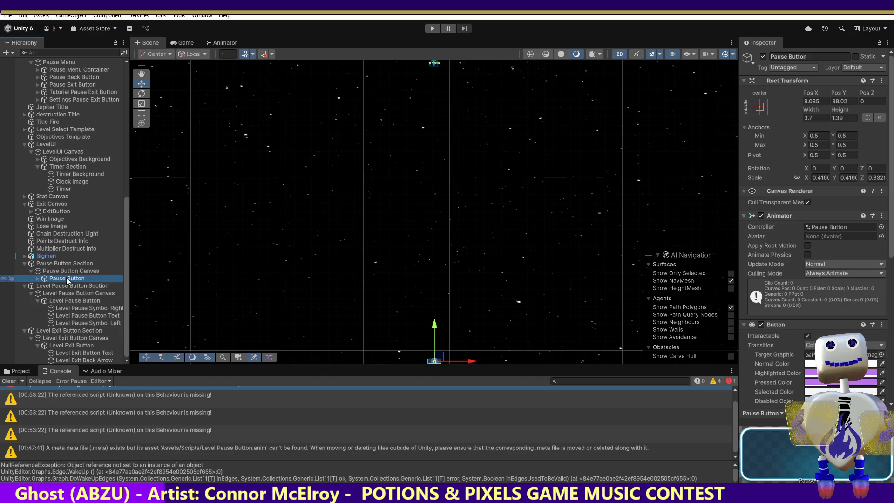
Expand the Pause Button to reveal Pause Symbol Left and Right, then reselect the Level Pause Button
click(40, 279)
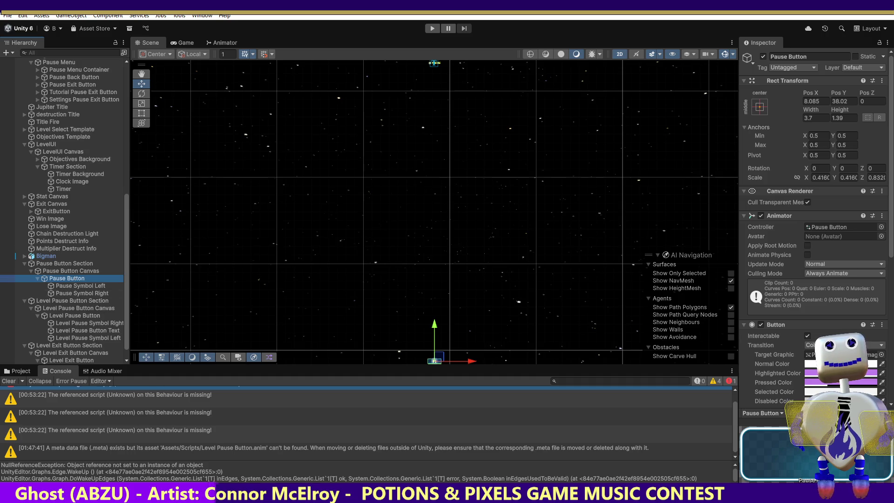
click(66, 316)
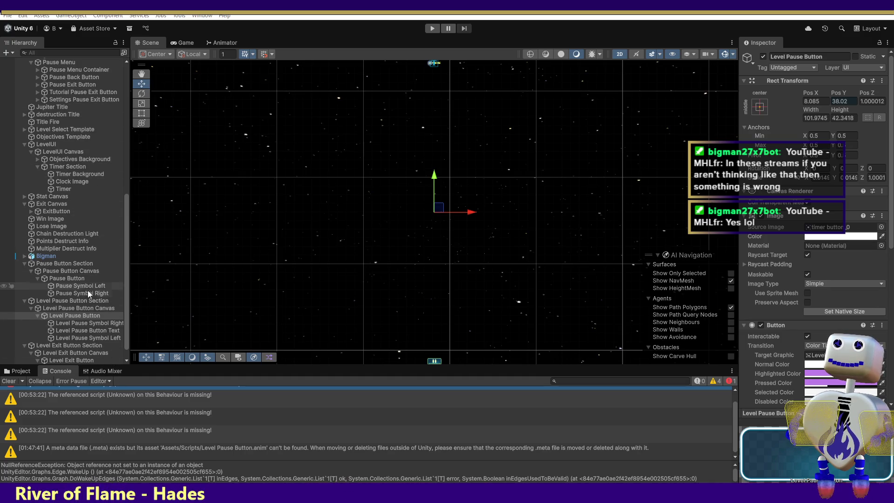
click(79, 316)
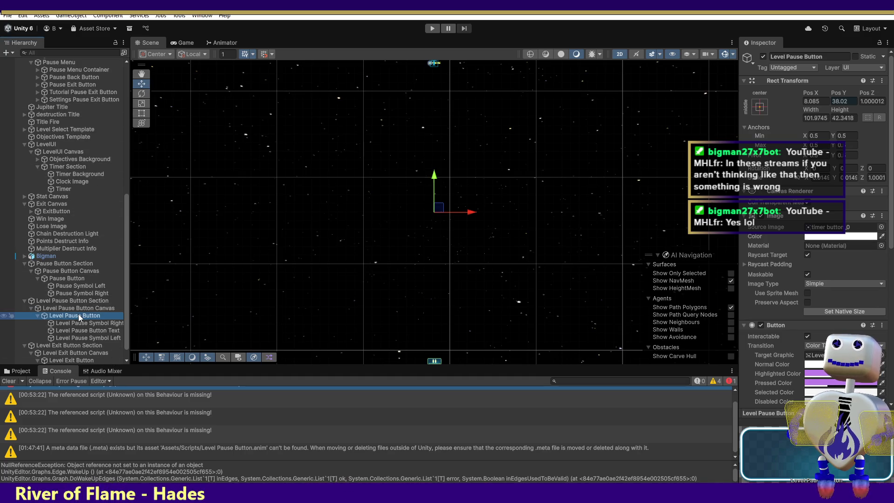
Frame the Level Pause Button Section, then zoom the Scene view closely onto the Level Pause Button
double_click(77, 301)
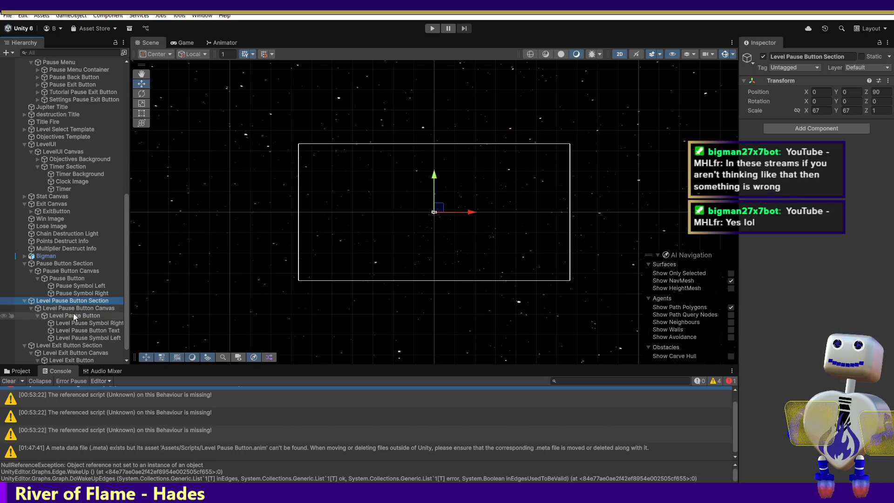
click(73, 315)
double_click(74, 315)
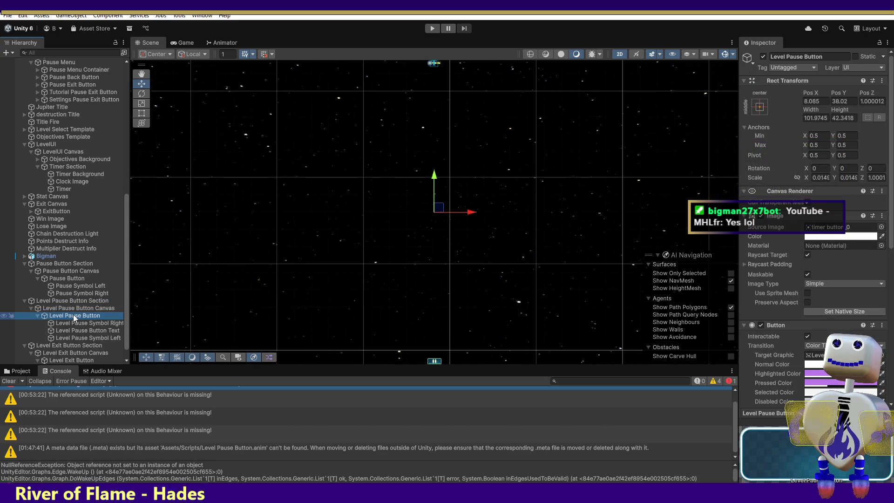
double_click(72, 316)
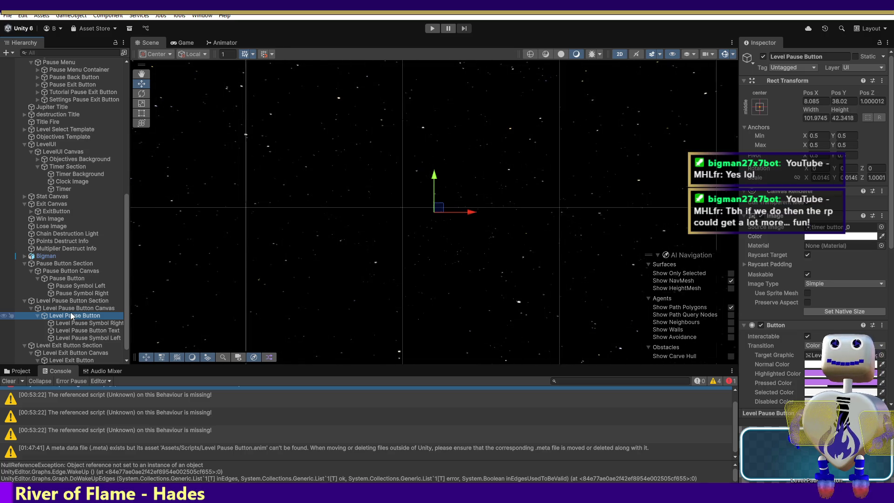
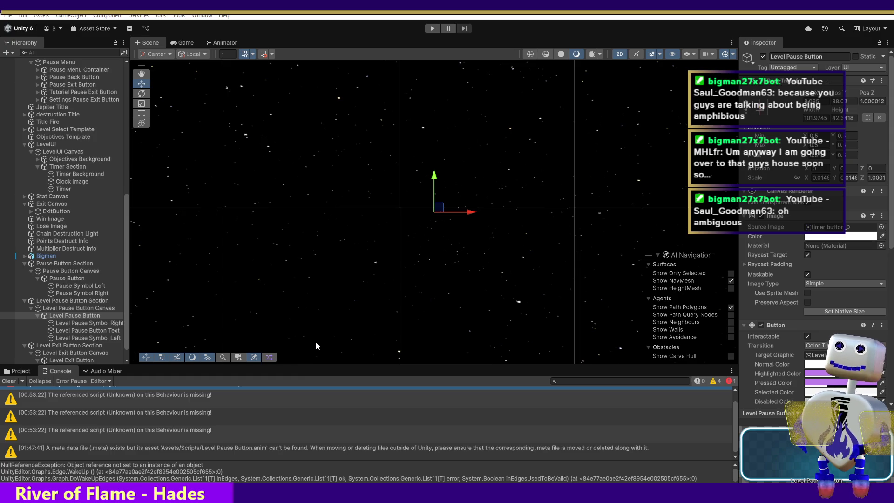
Frame the Level Pause Button, its canvas and the original Pause Button in the Scene view
double_click(71, 317)
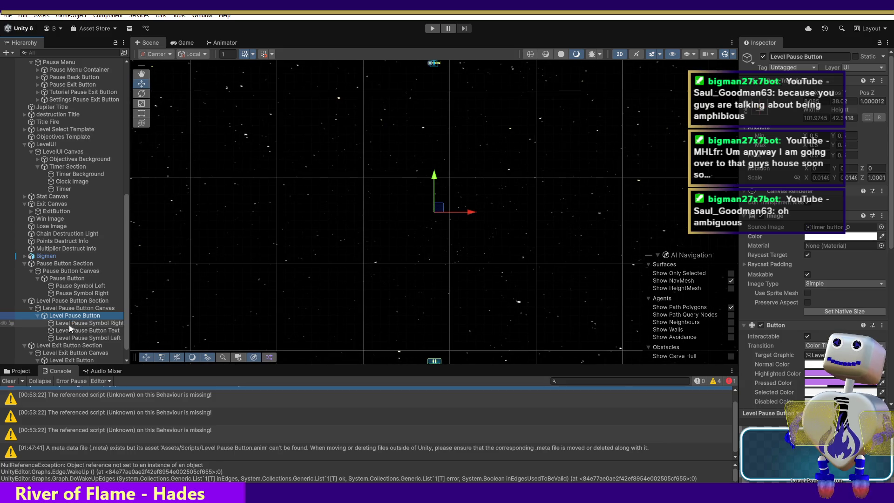
double_click(61, 309)
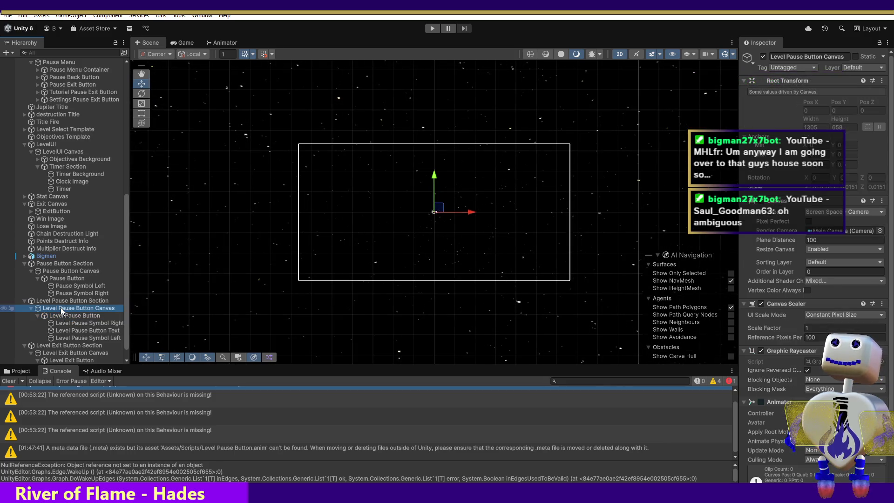
double_click(64, 317)
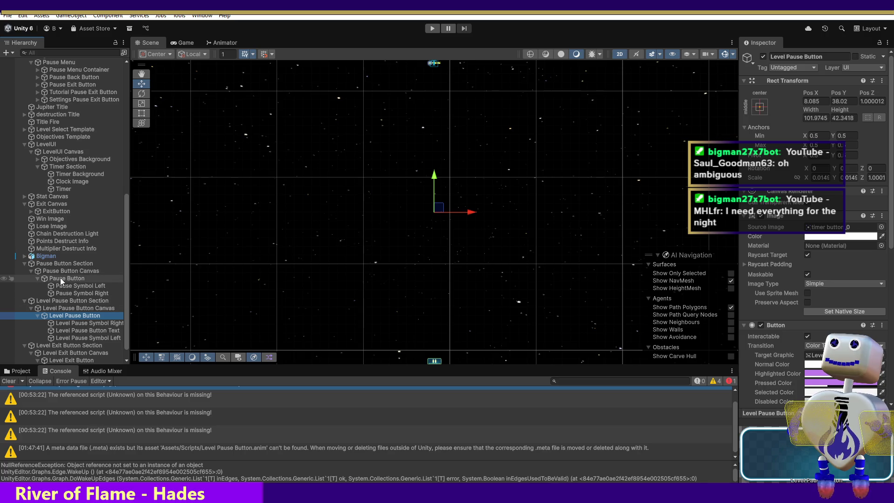
double_click(62, 279)
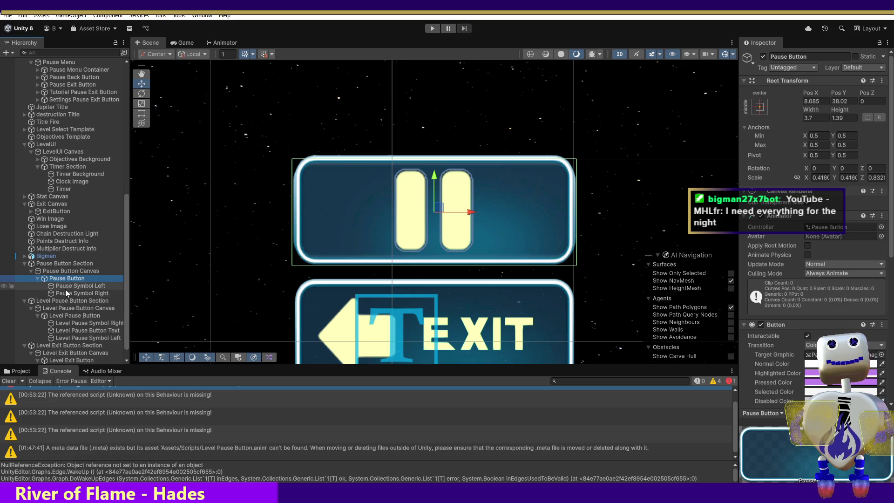
Compare the Pause Button and Level Pause Button Rect Transforms, editing the Level Pause Button's Pos Z
click(80, 315)
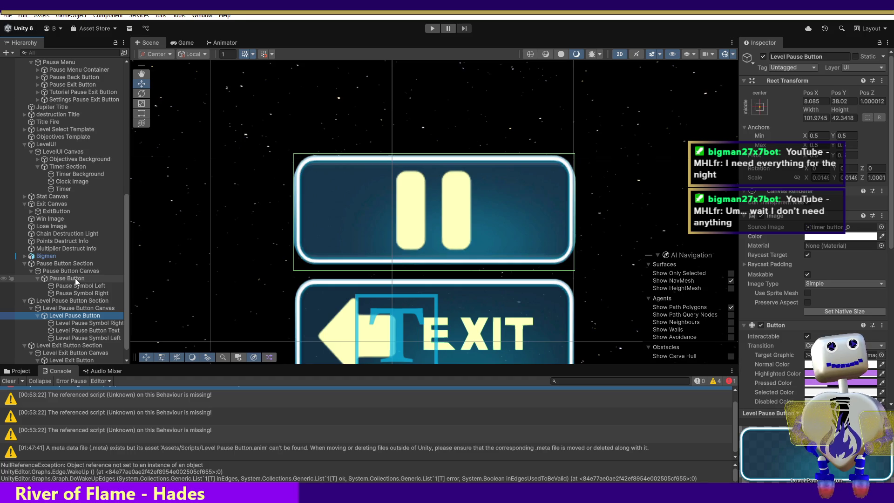
click(75, 278)
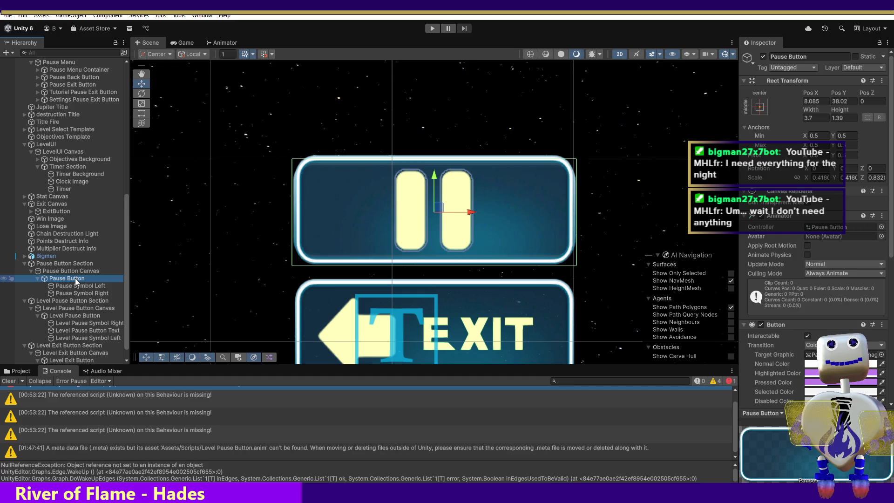
click(870, 102)
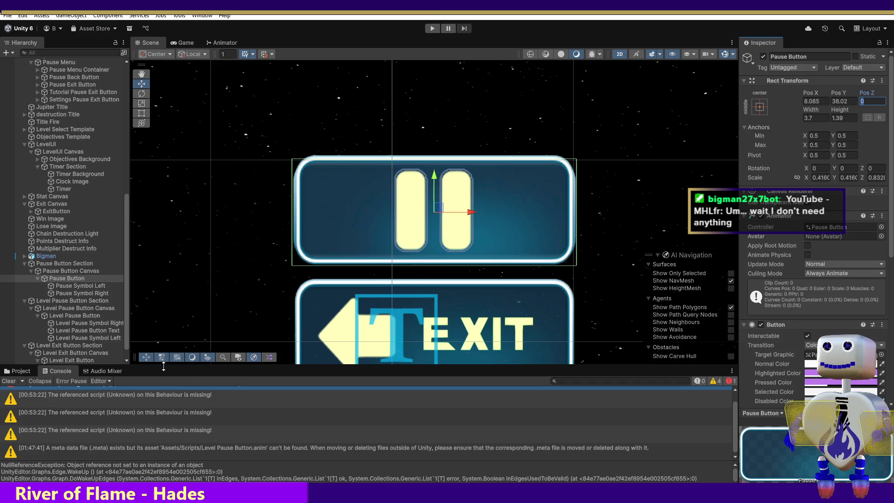
click(96, 316)
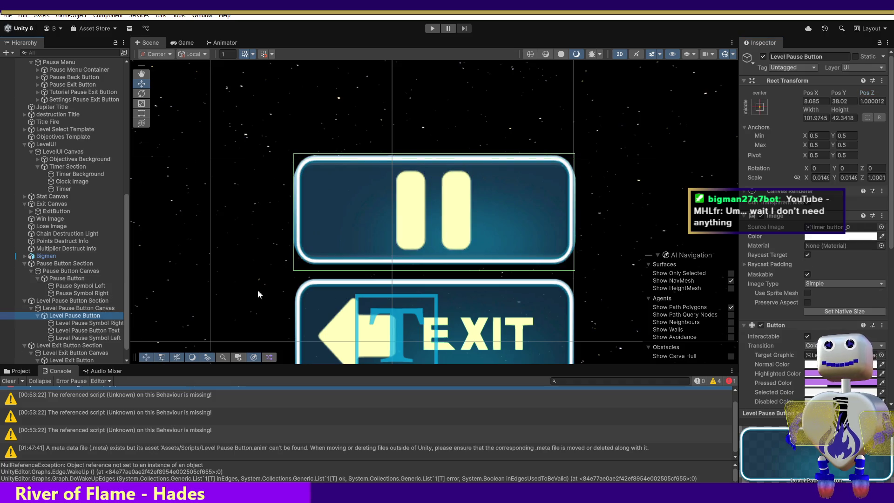
click(868, 102)
text(0)
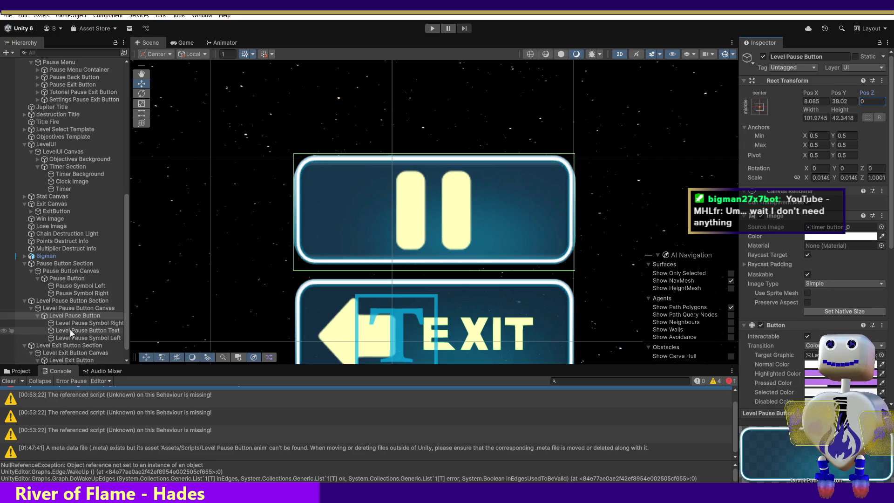
Recheck both buttons' values, leaving the Pause Button and Level Pause Button names unchanged
click(68, 278)
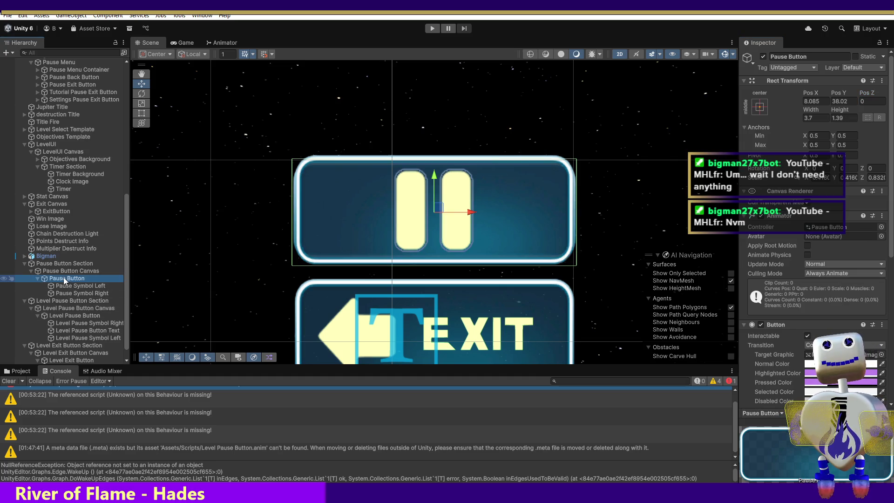
click(61, 279)
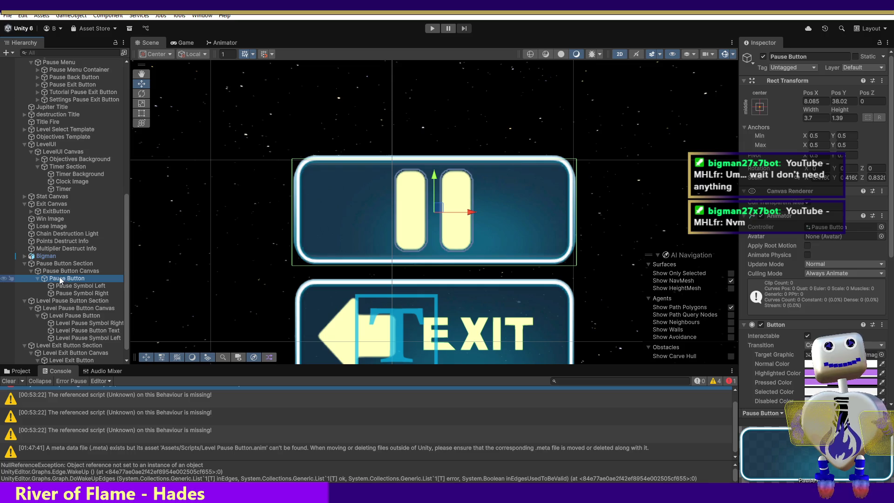
click(52, 287)
click(56, 280)
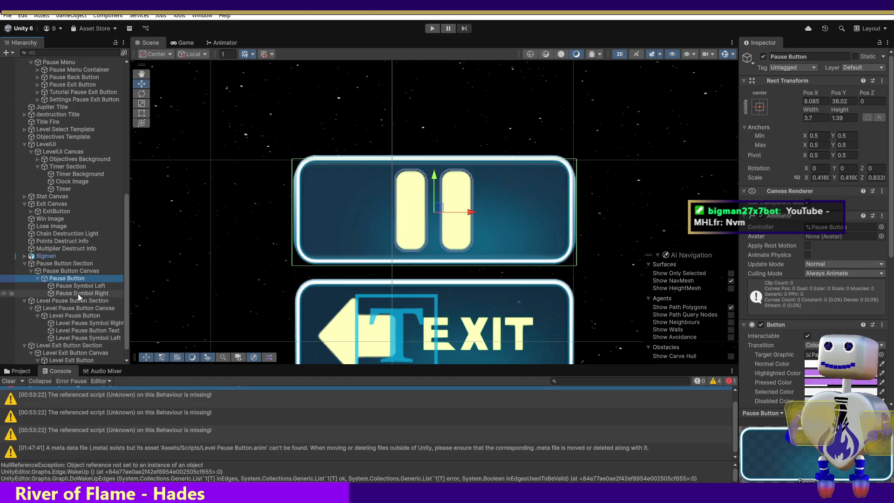
click(67, 315)
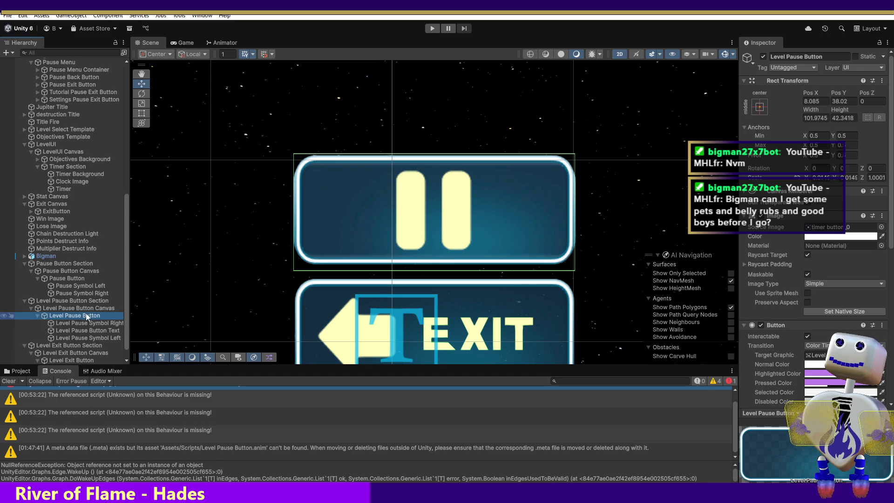
click(82, 317)
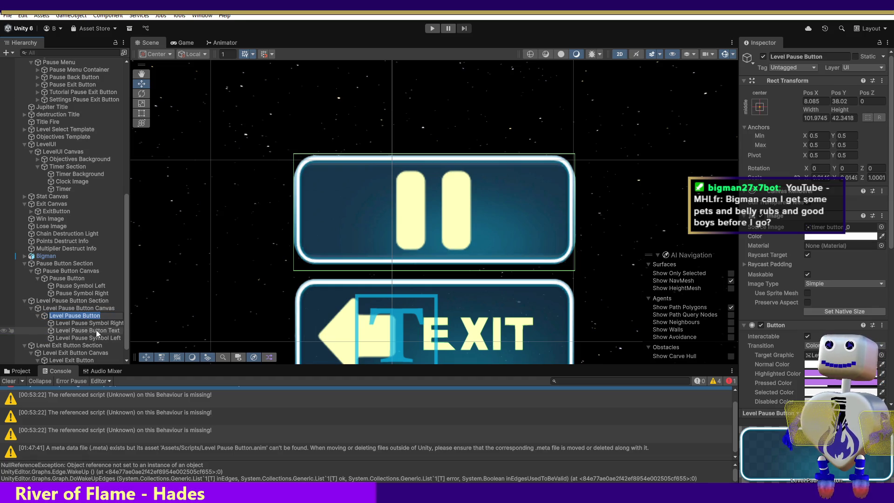
click(29, 319)
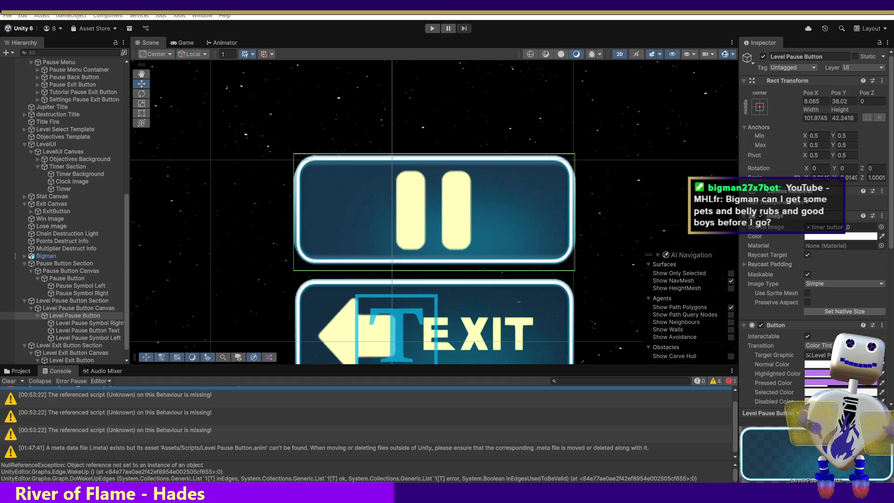
key(alt+Tab)
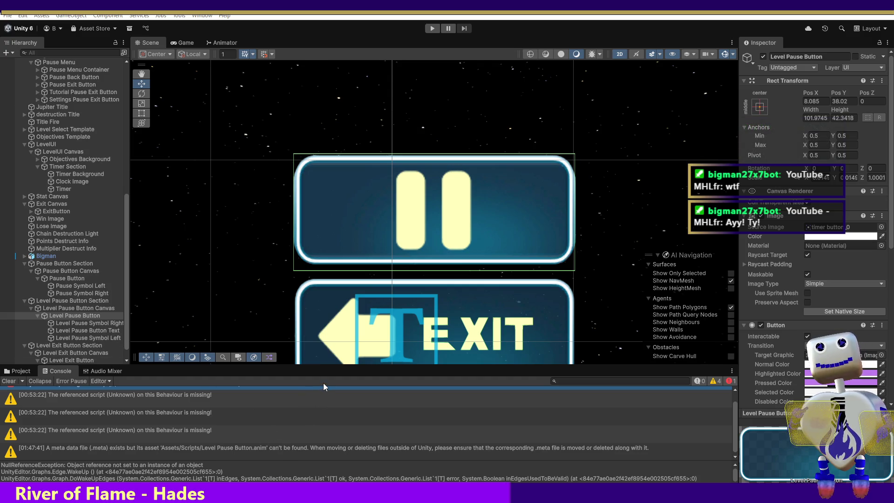
Edit the Pause Button's Pos Y, then inspect Level Pause Symbol Right's Transform and Sprite Renderer
click(73, 278)
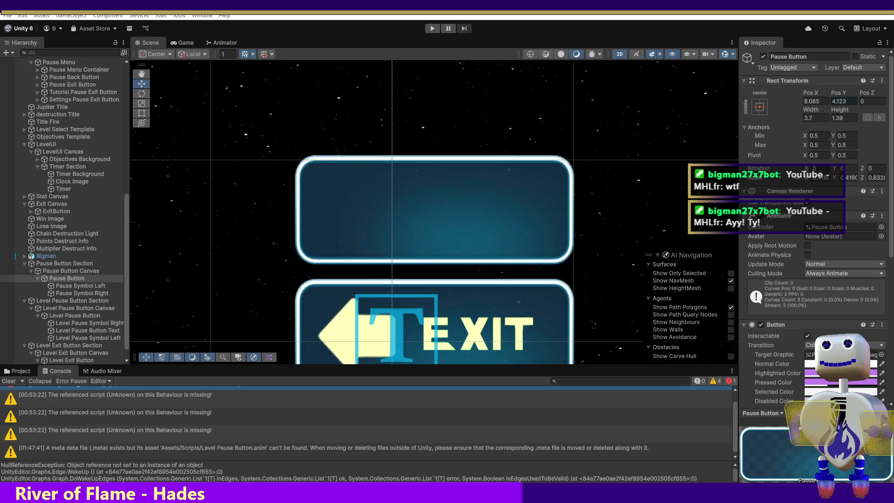
click(844, 102)
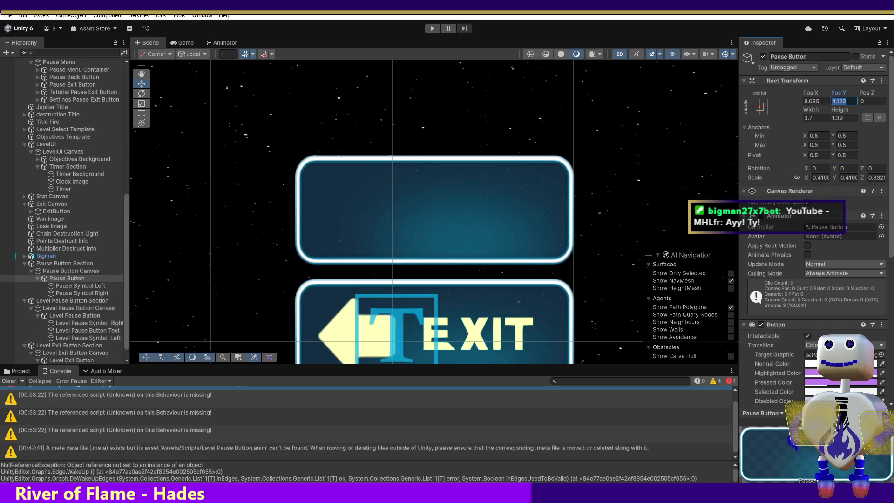
click(85, 323)
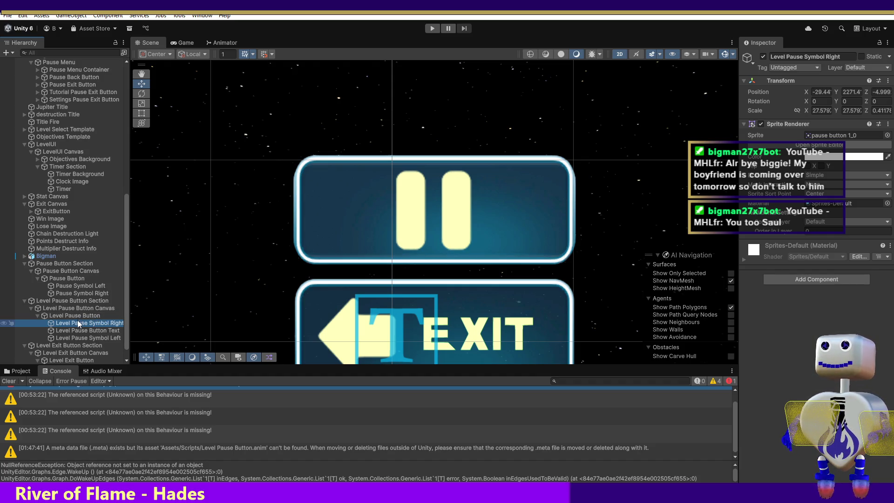
Alternate between Level Pause Button and Pause Button Rect Transforms, ending on the Pause Button (8.085, 38.02, 0)
click(76, 315)
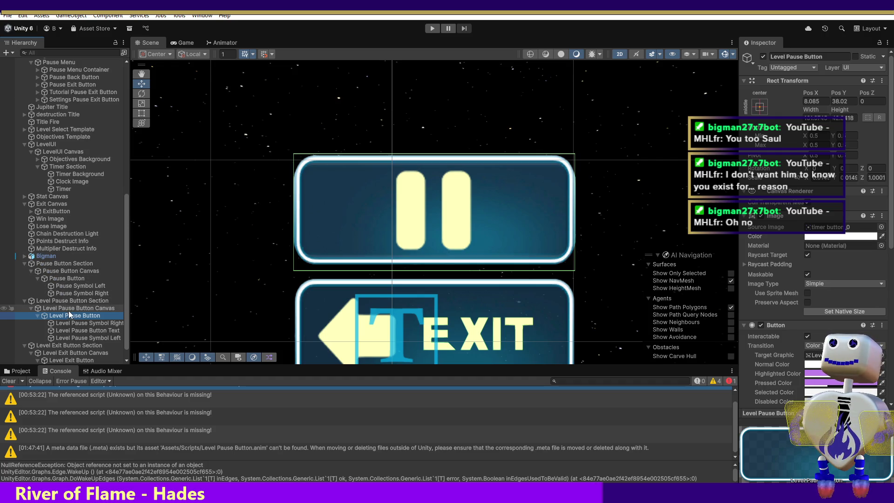
click(70, 279)
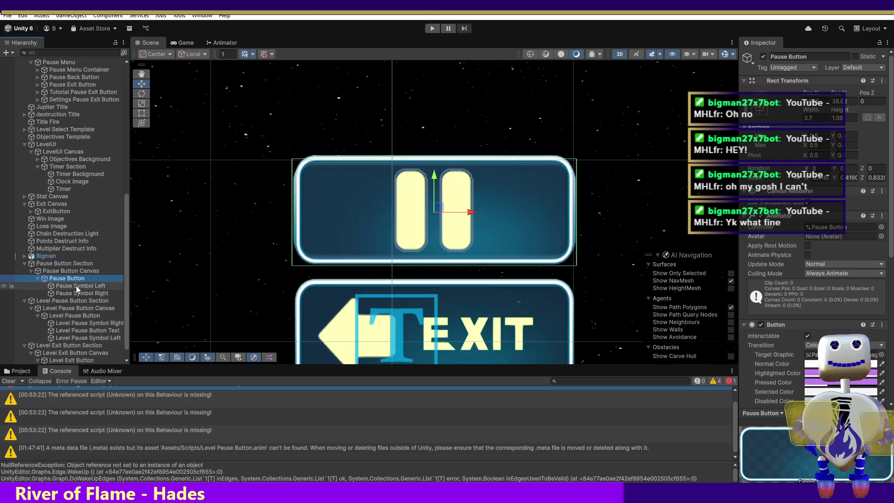
click(71, 313)
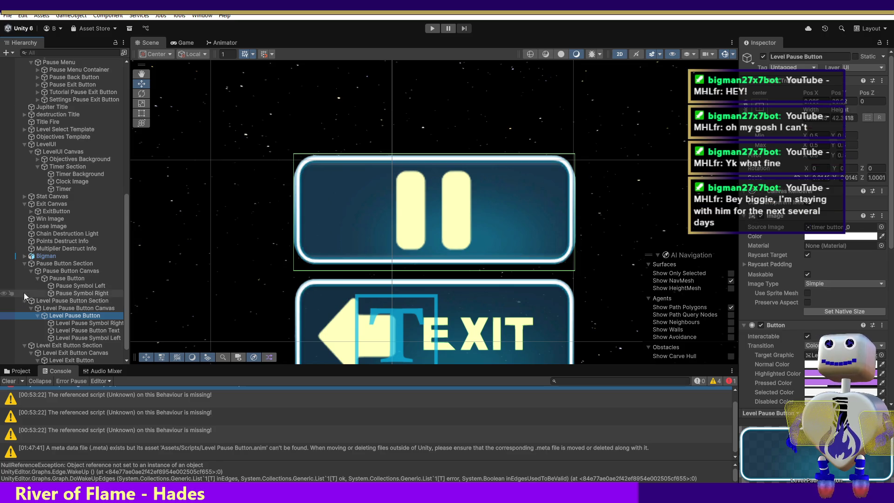
click(61, 278)
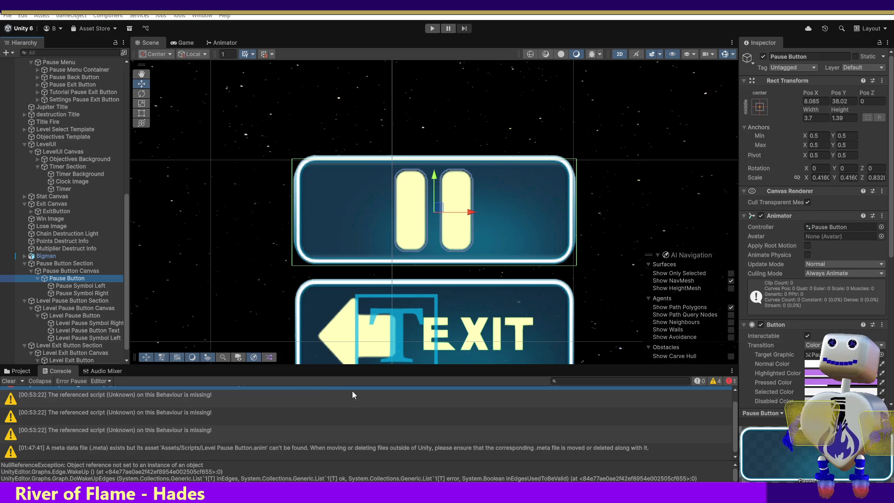
Set the Level Pause Button's Rect Transform Pos Y to 4.123
click(93, 316)
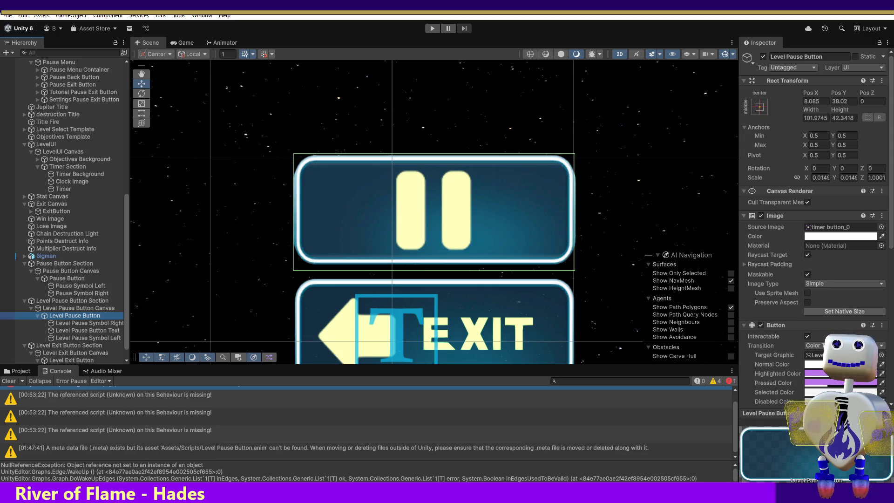
key(alt+Tab)
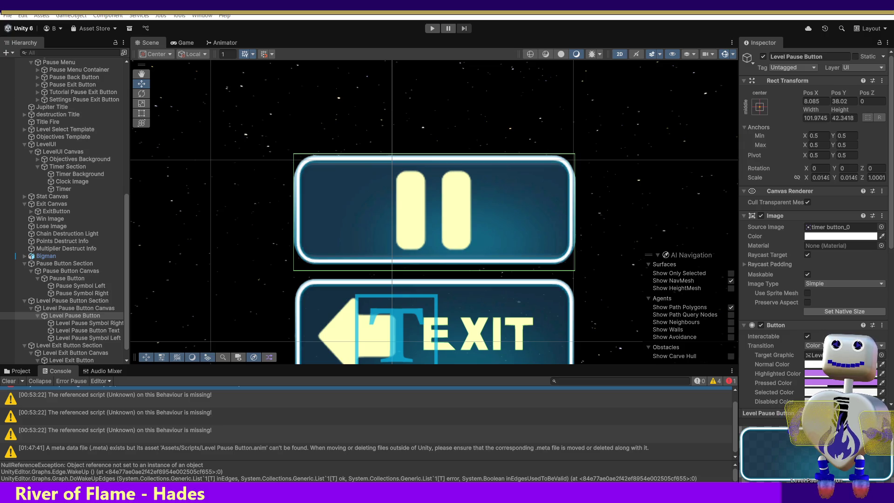
click(840, 101)
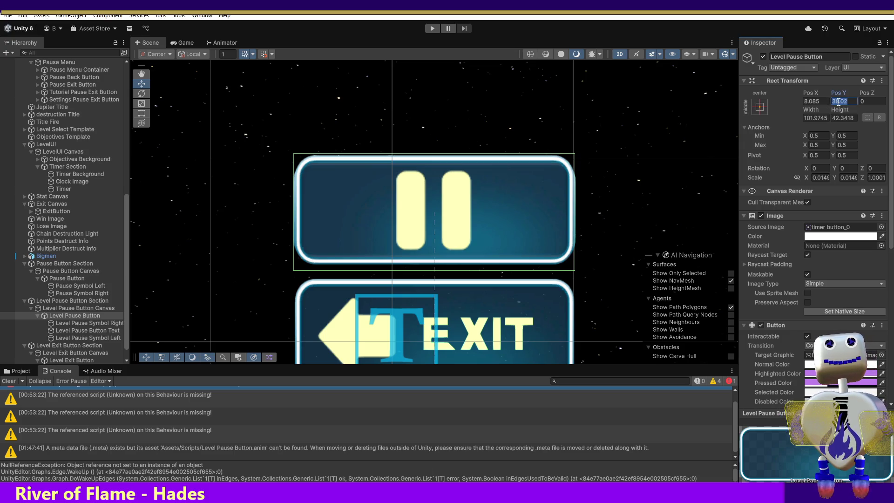
text(4.23)
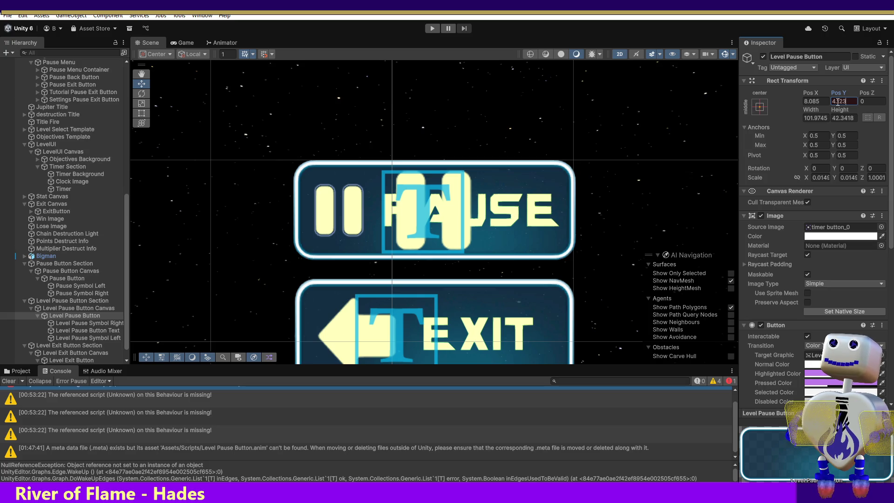
click(837, 101)
text(1)
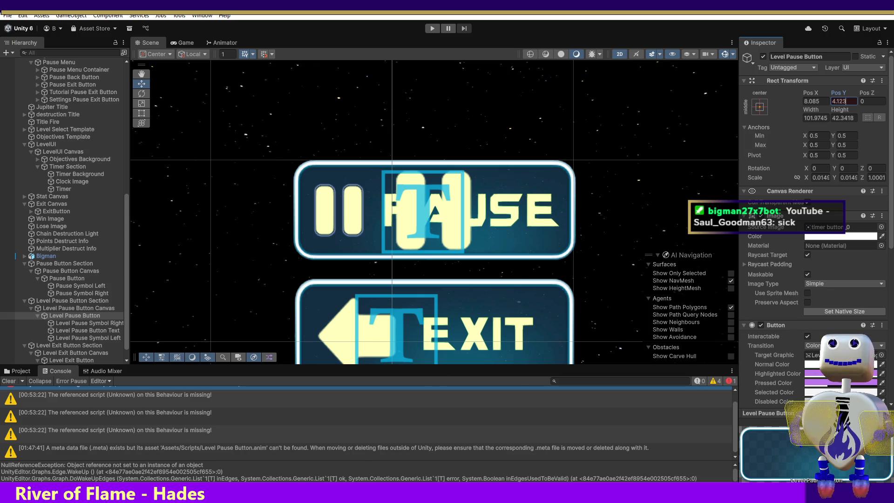
key(Return)
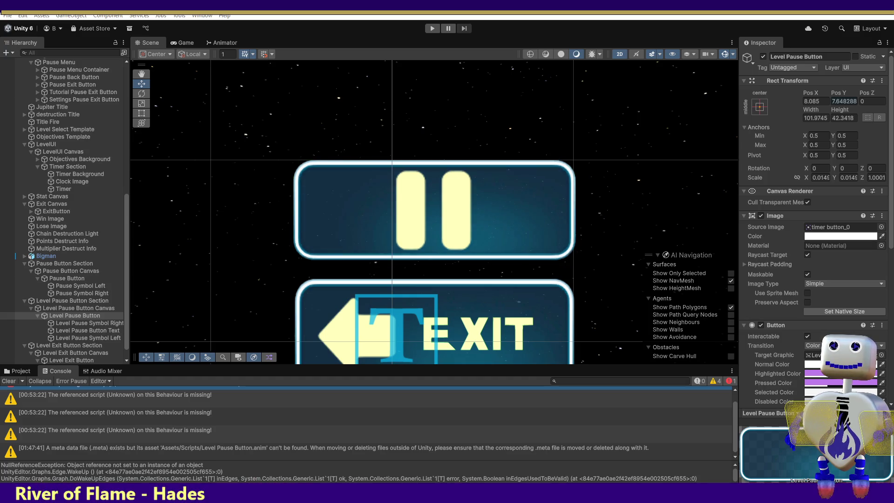
Undo the last move and retype the Level Pause Button's Pos Y, entering 4.123 and then 38.02
key(ctrl+z)
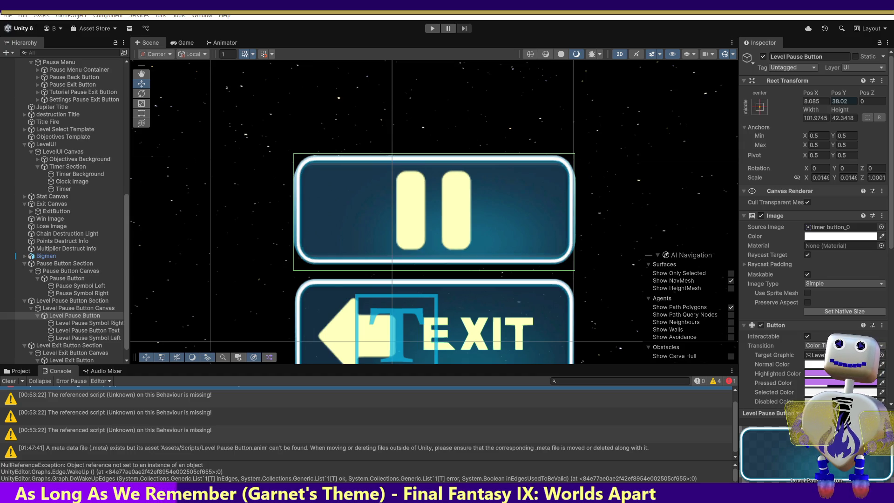
text(4.123)
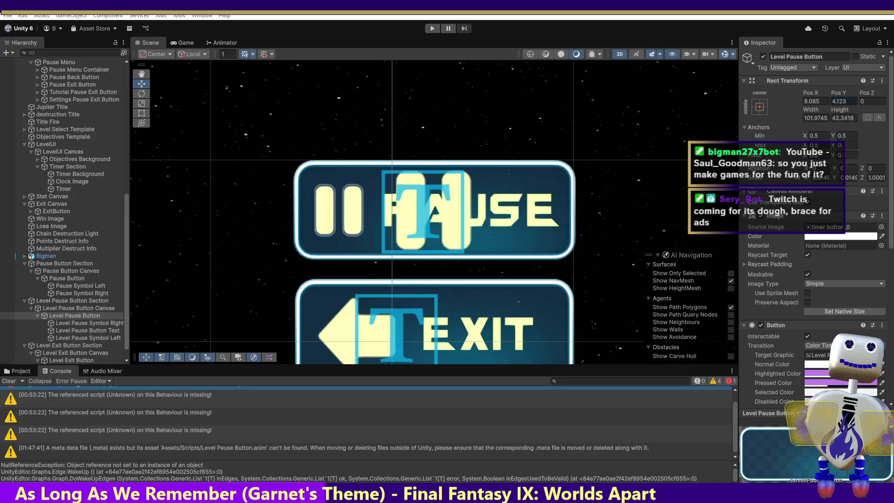
text(38.02)
key(Return)
key(ctrl+z)
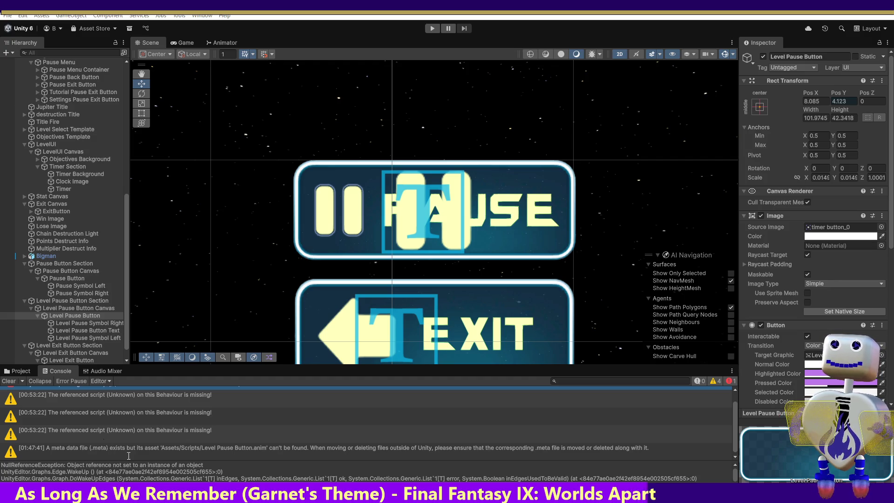
click(127, 323)
scroll(126, 322, down, 2)
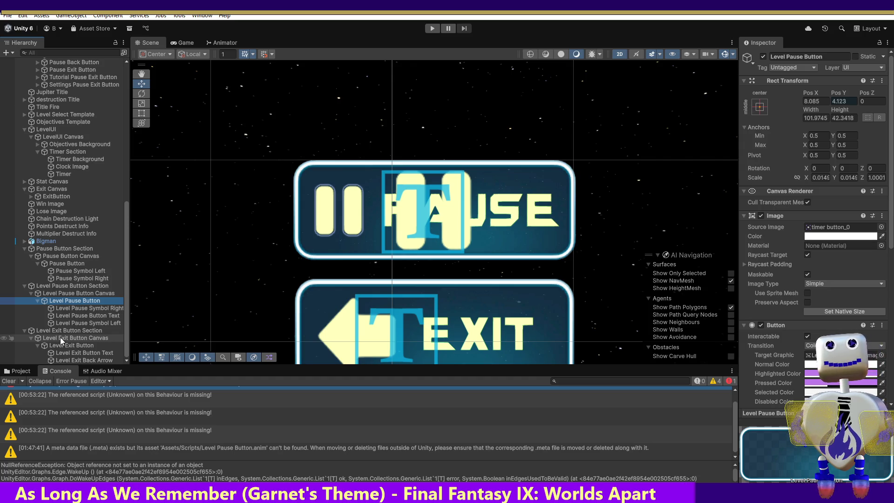
Inspect the Level Exit Button Canvas and Level Exit Button, then select the Level Pause Button
click(60, 337)
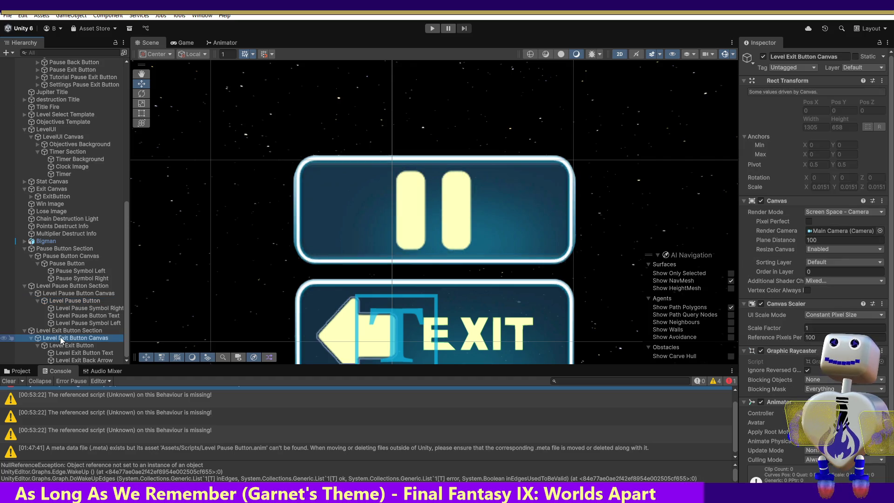
click(91, 345)
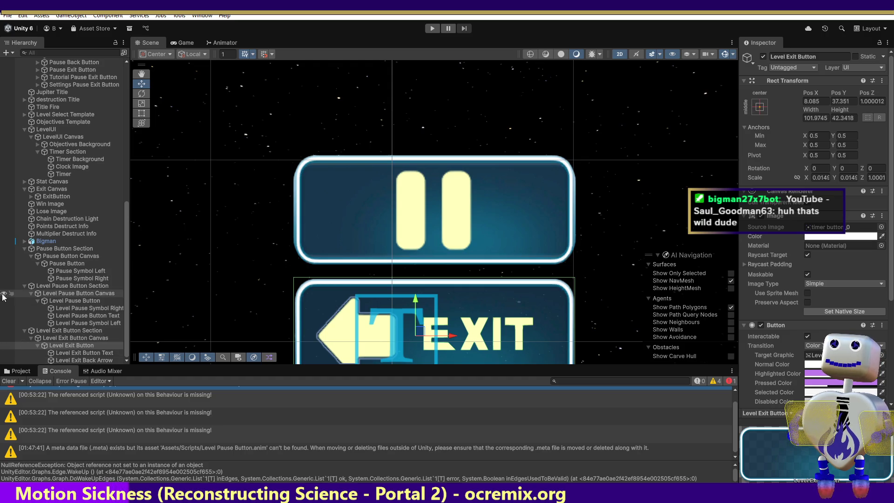
click(79, 302)
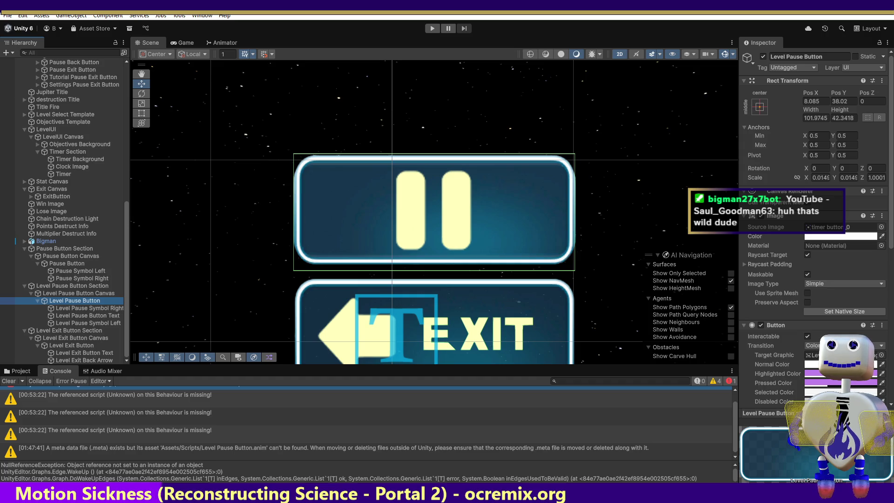
Undo an accidental drag of the Pause button and select the Level Exit Button
drag(837, 92, 823, 92)
key(ctrl+z)
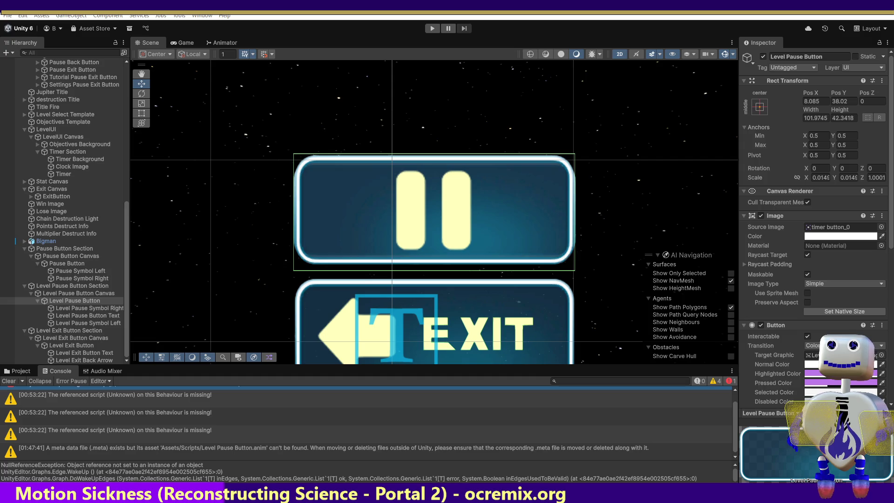
click(75, 347)
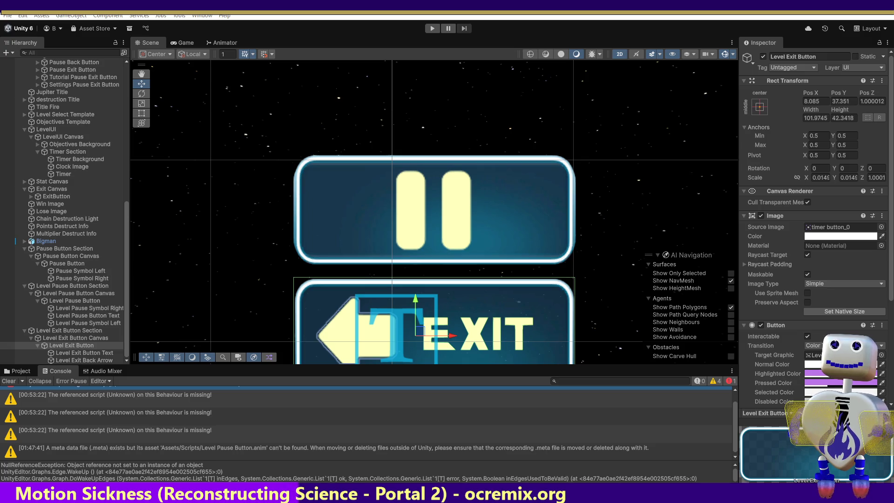
Set the Level Exit Button's Pos Y to 38.02, then drag it down to 37.329 below the pause button
click(844, 101)
text(38.02)
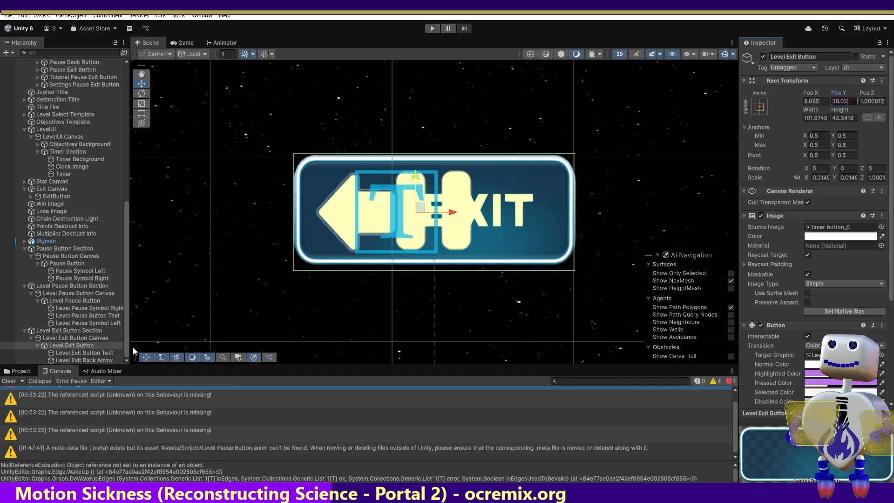
double_click(84, 347)
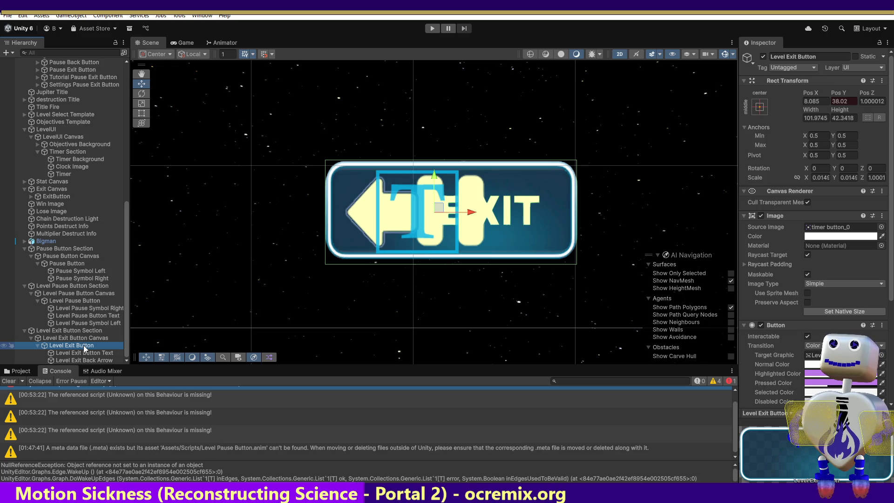
drag(434, 180, 434, 293)
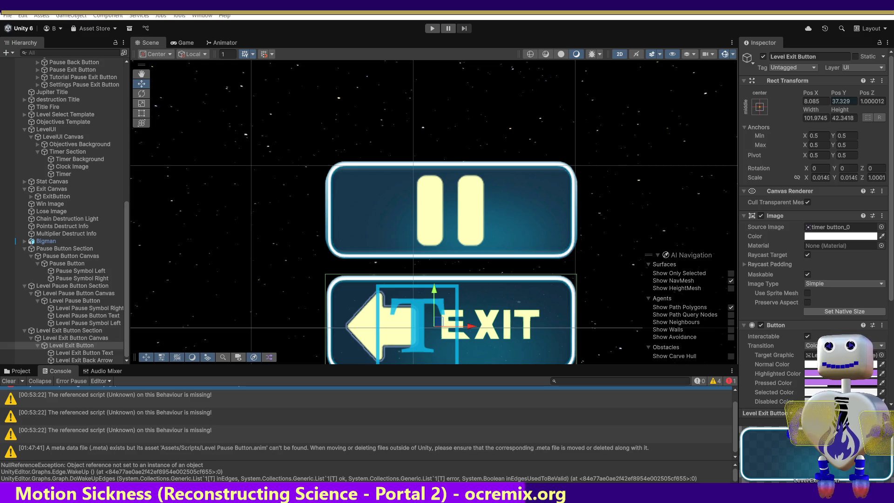
drag(434, 291, 434, 287)
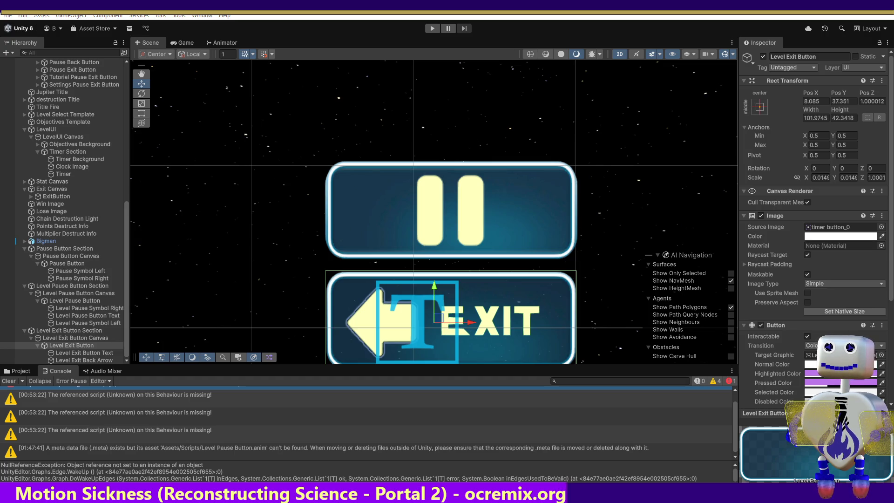
drag(435, 321, 435, 324)
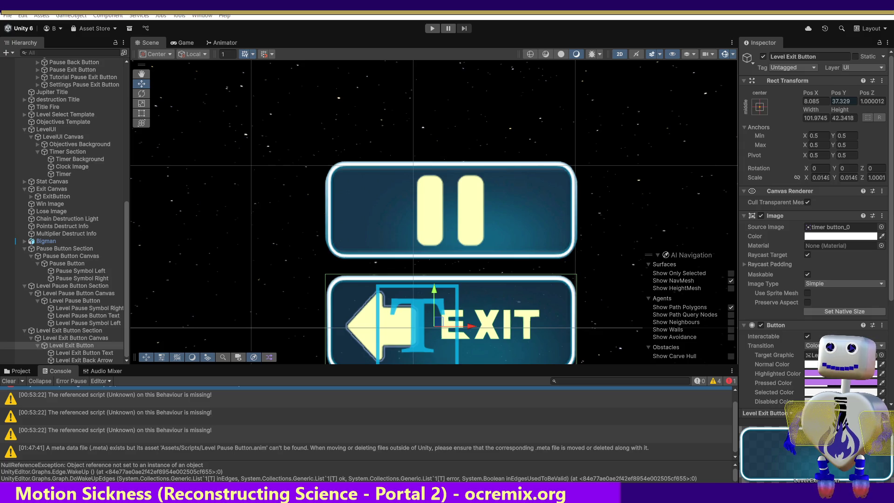
click(76, 338)
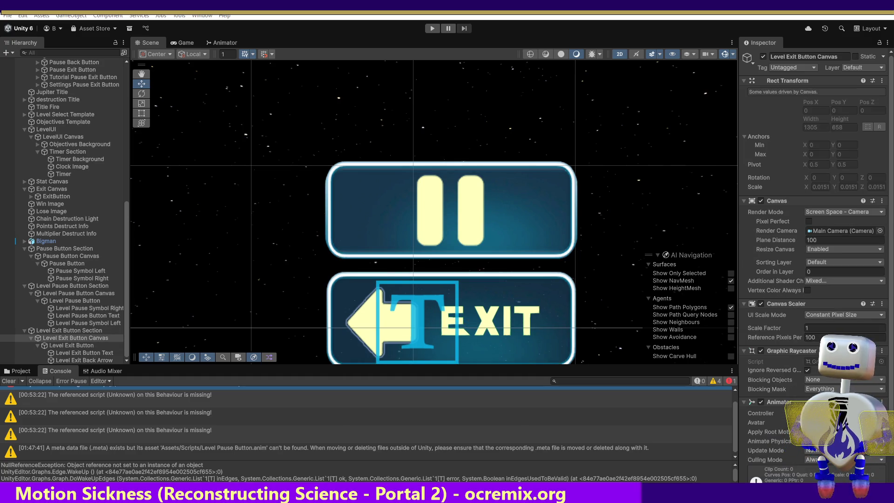
click(71, 345)
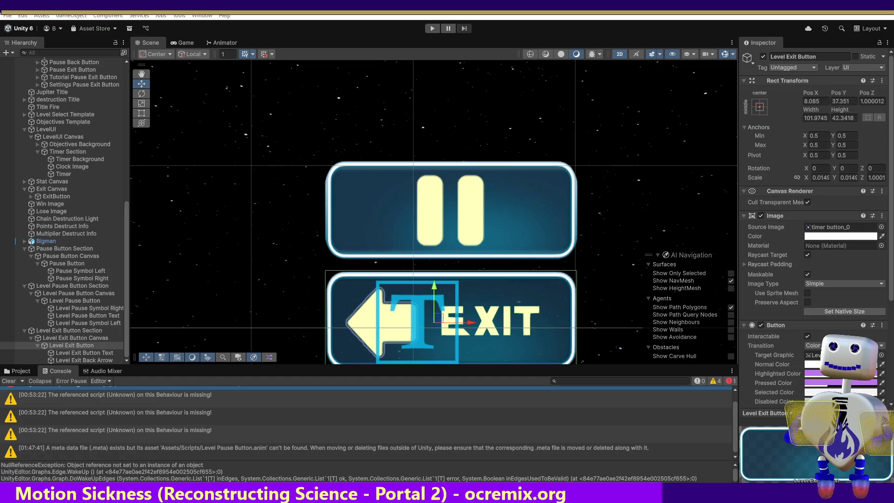
drag(437, 320, 438, 324)
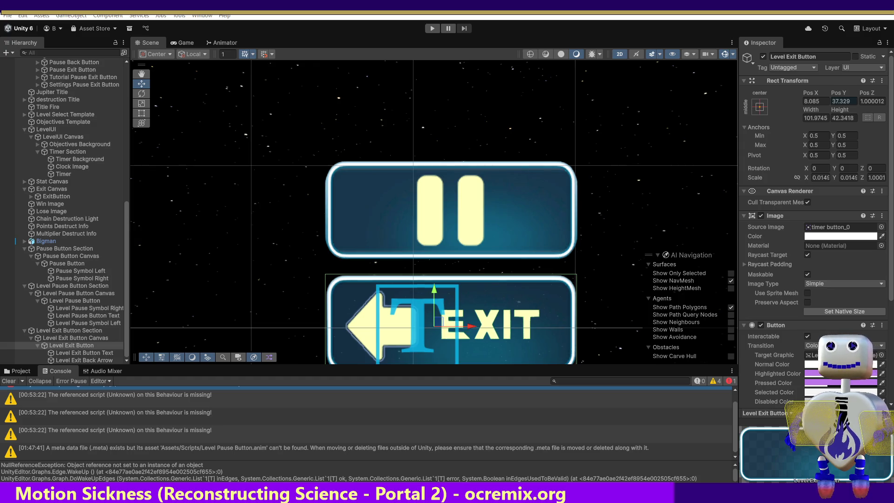
key(ctrl+z)
key(ctrl+y)
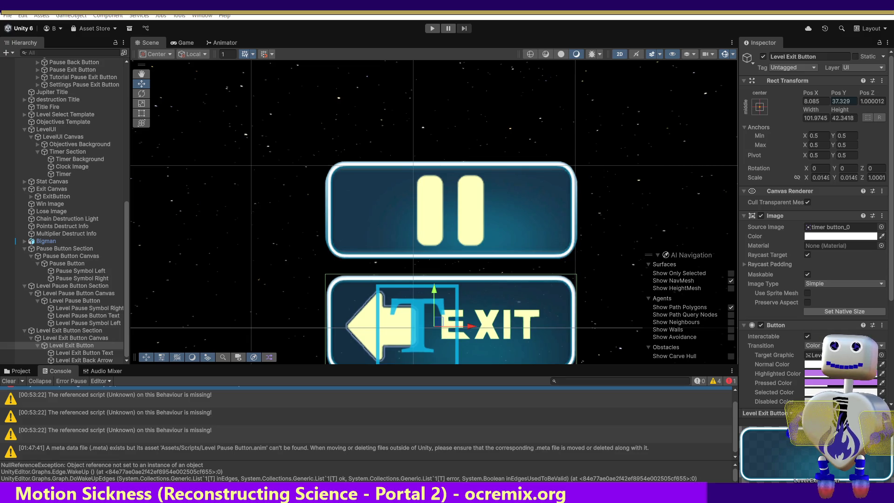
key(ctrl+z)
key(ctrl+y)
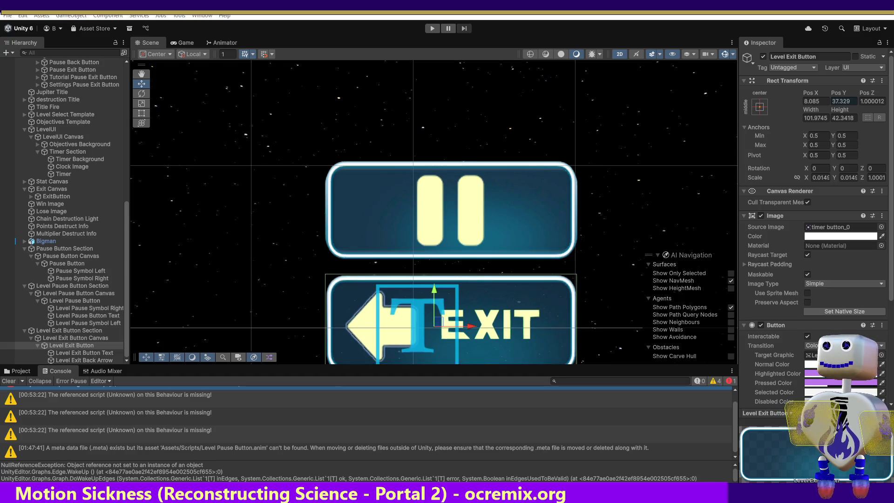
click(630, 278)
click(624, 277)
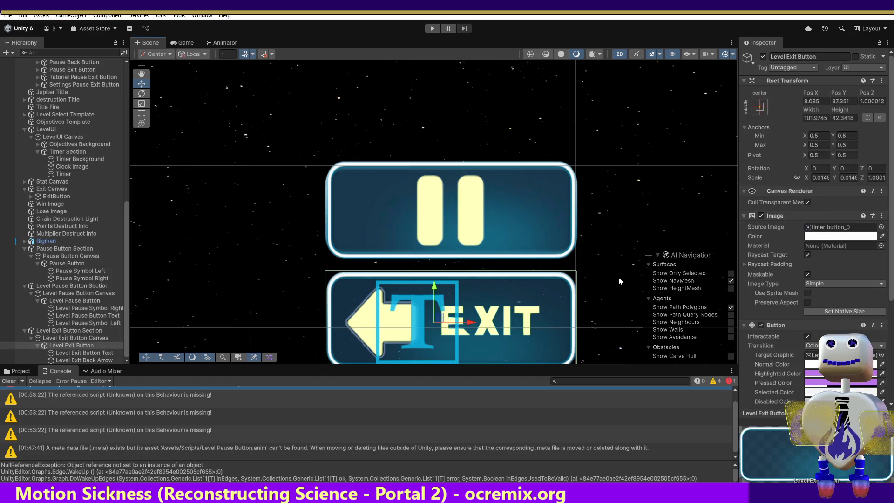
click(615, 280)
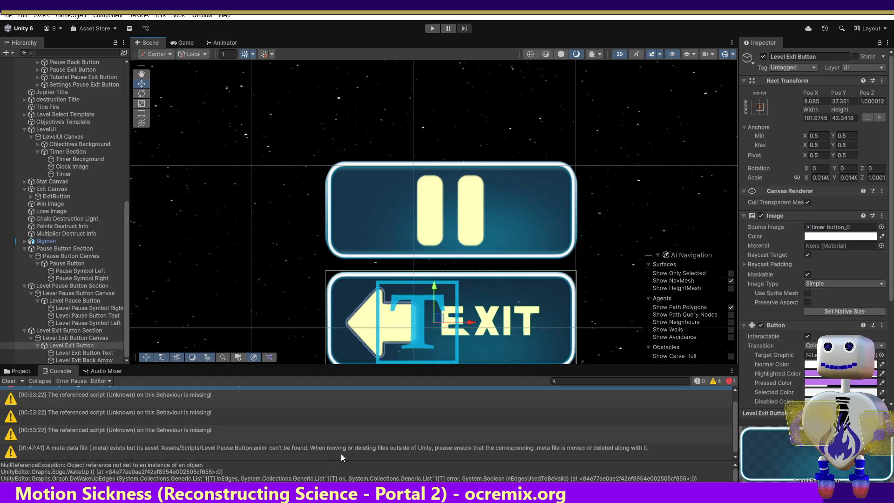
Undo and redo recent edits to restore the Level Exit Button's Pos Y to 37.351
key(ctrl+z)
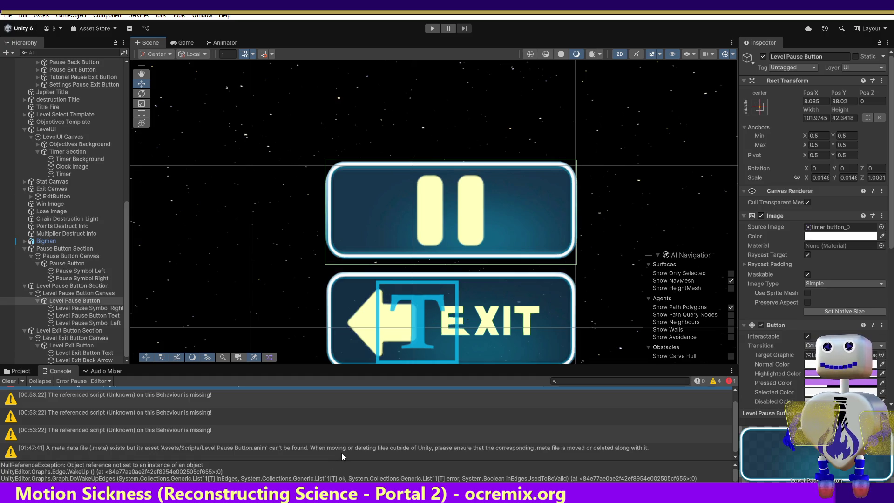
key(ctrl+z)
key(ctrl+z)
key(ctrl+z)
key(ctrl+z)
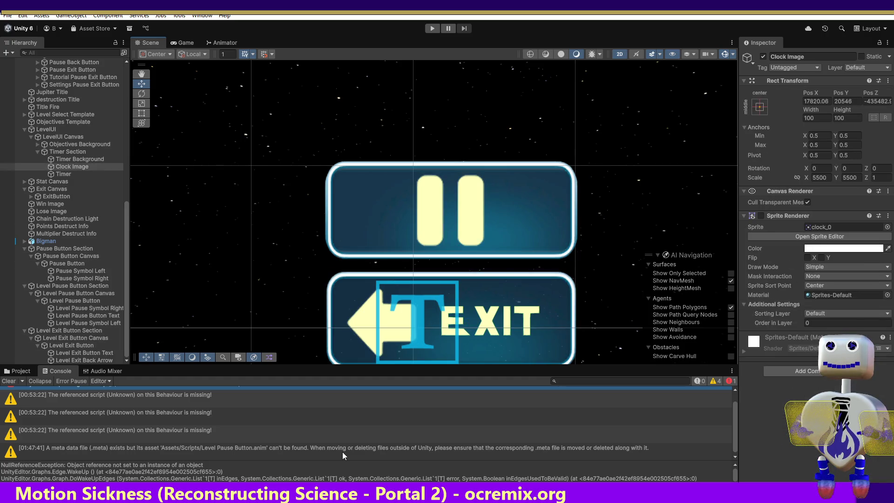
key(ctrl+z)
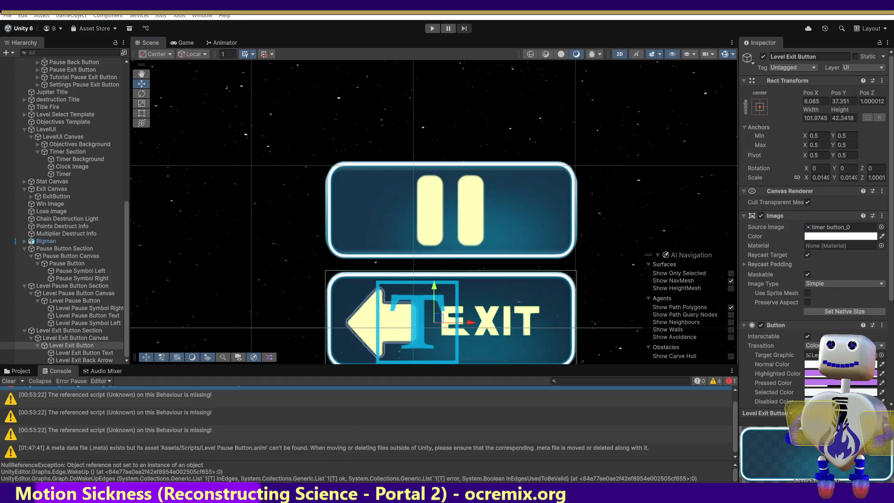
key(ctrl+z)
key(ctrl+z)
key(ctrl+z)
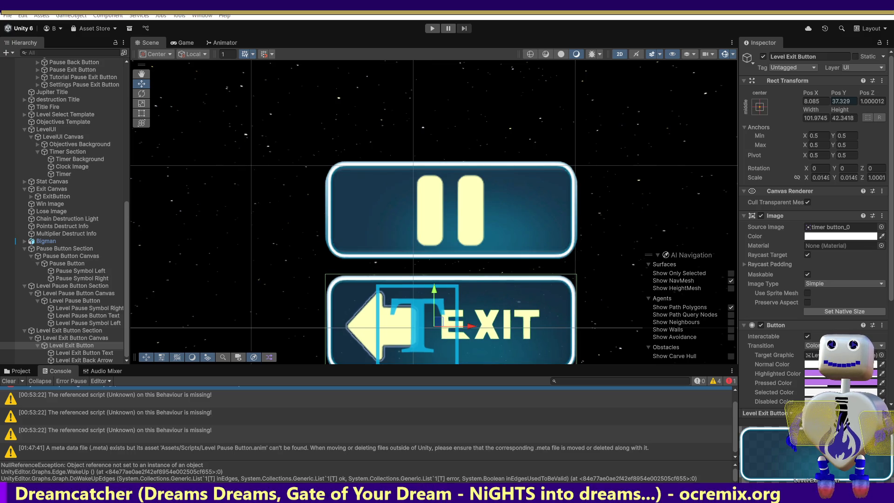
key(ctrl+y)
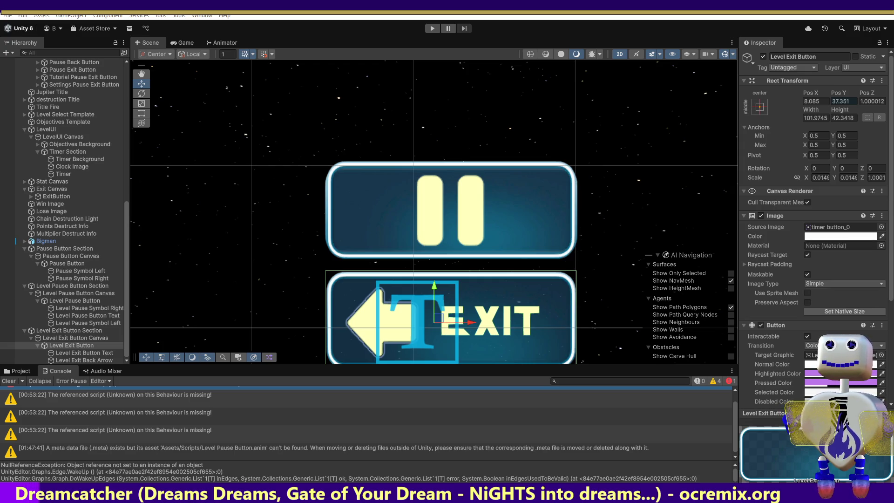
click(75, 338)
click(71, 345)
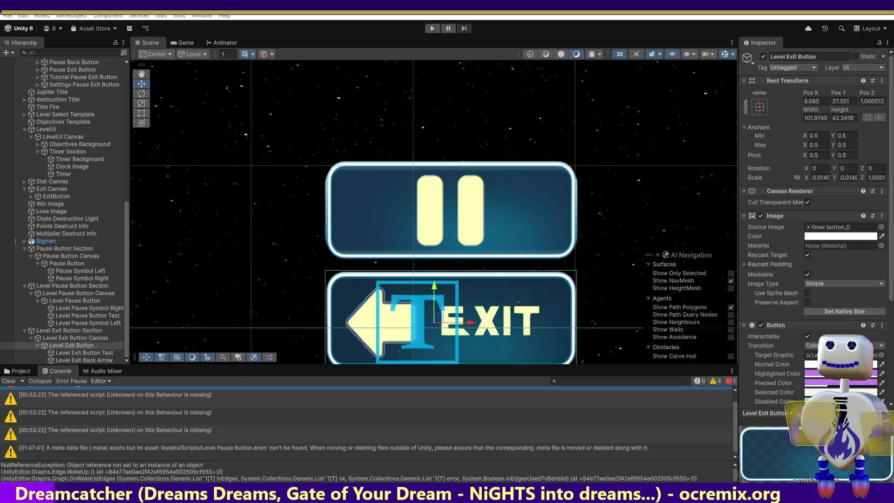
Step through the Level Pause Button and its neighbouring Hierarchy objects to compare their transforms
click(75, 300)
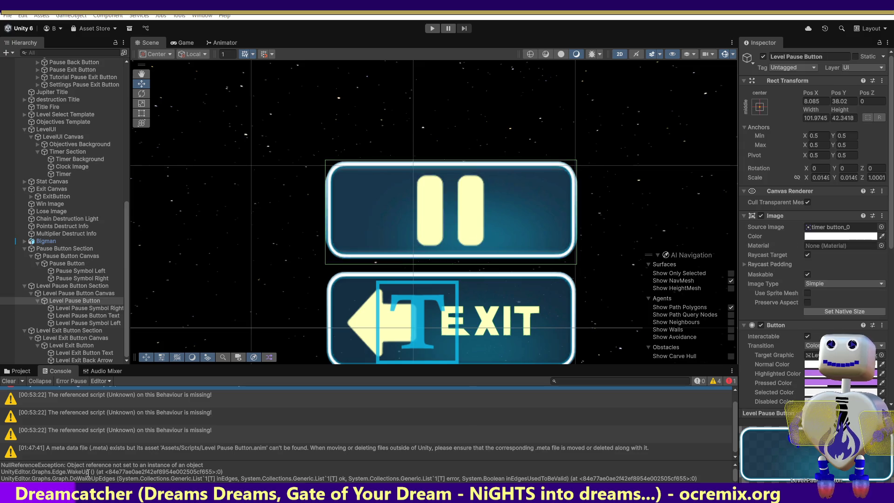
key(Up)
key(Up)
key(Up)
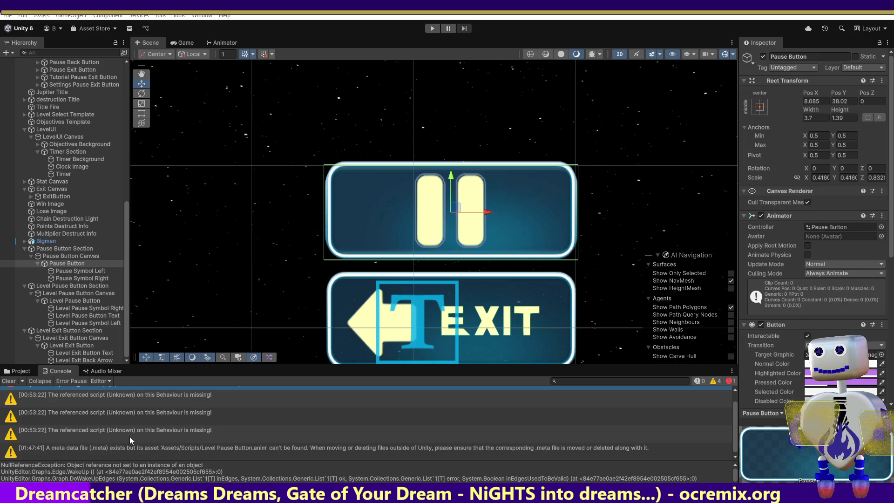
key(Down)
key(Down)
key(Down)
key(Up)
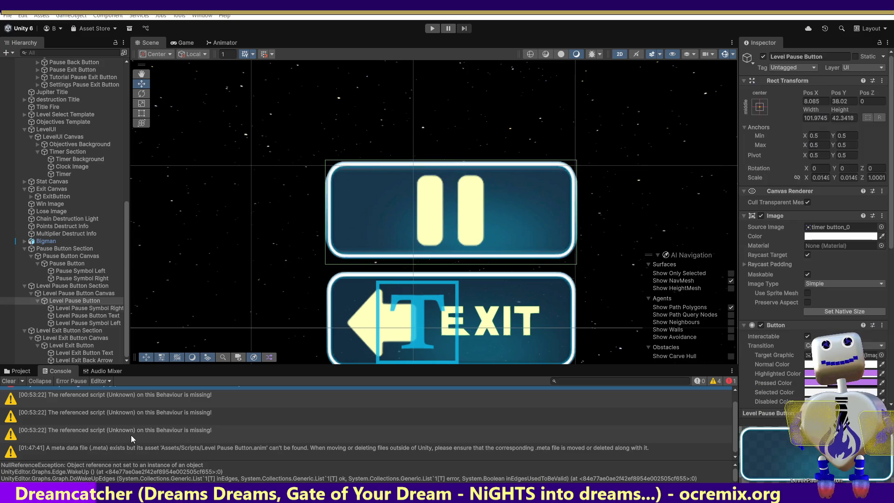
key(Down)
key(Up)
key(Down)
key(Up)
key(Down)
key(Up)
key(Up)
key(Up)
key(Up)
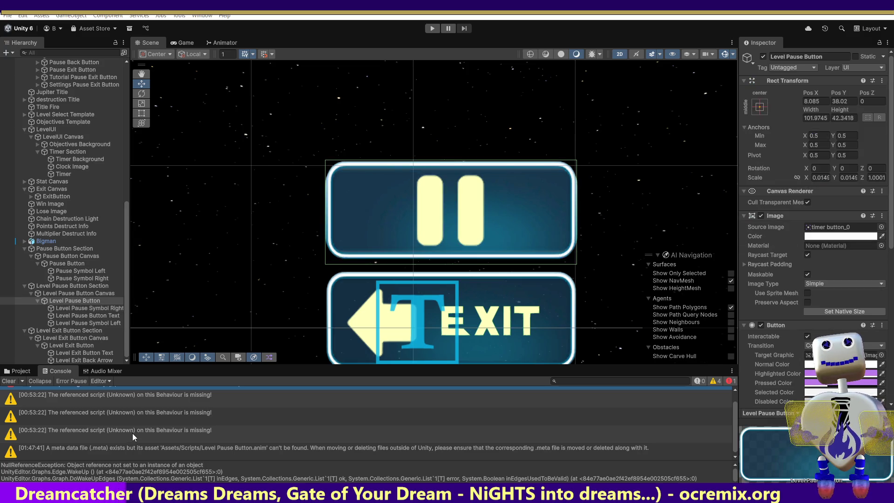
key(Down)
key(Down)
key(Down)
key(Down)
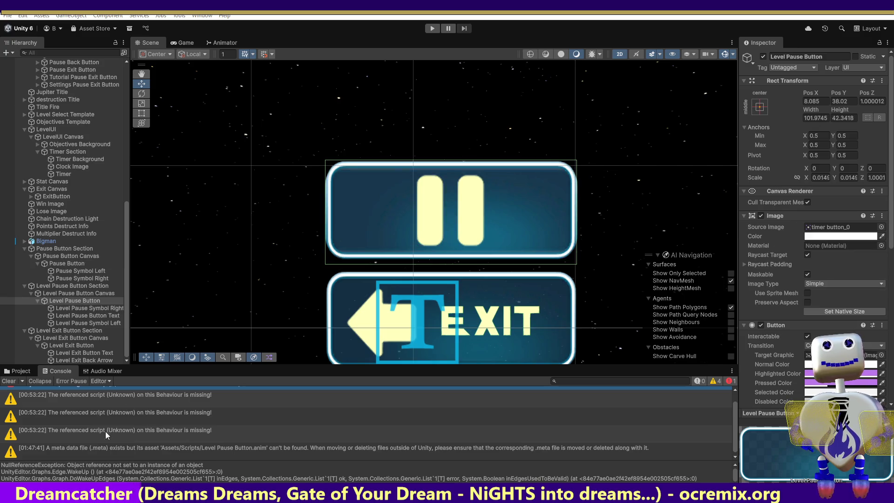
Undo further changes and finish on the Level Pause Button (Pos Z 0), framed in the Scene view
click(72, 347)
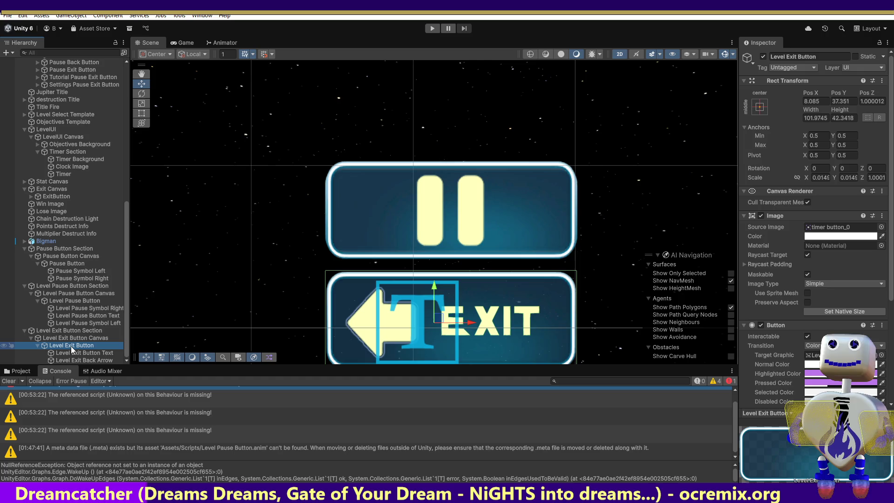
key(ctrl+z)
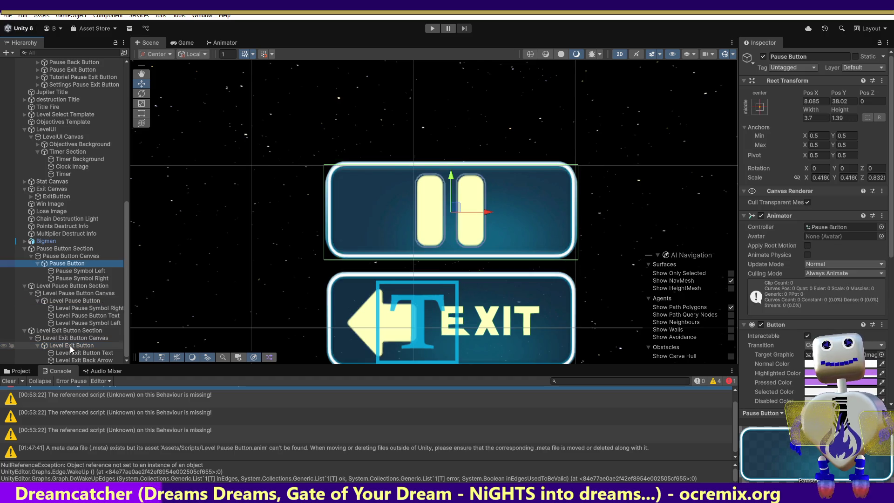
key(Up)
key(Down)
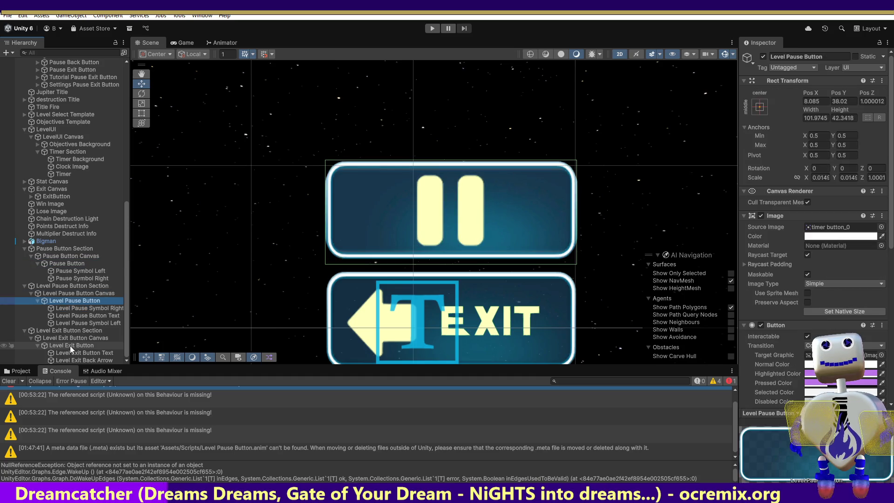
key(Up)
key(Up)
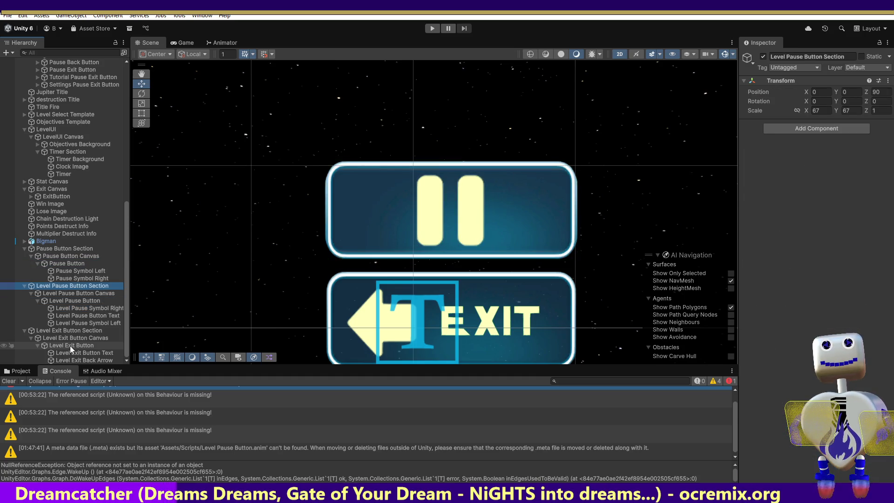
key(Down)
key(Down)
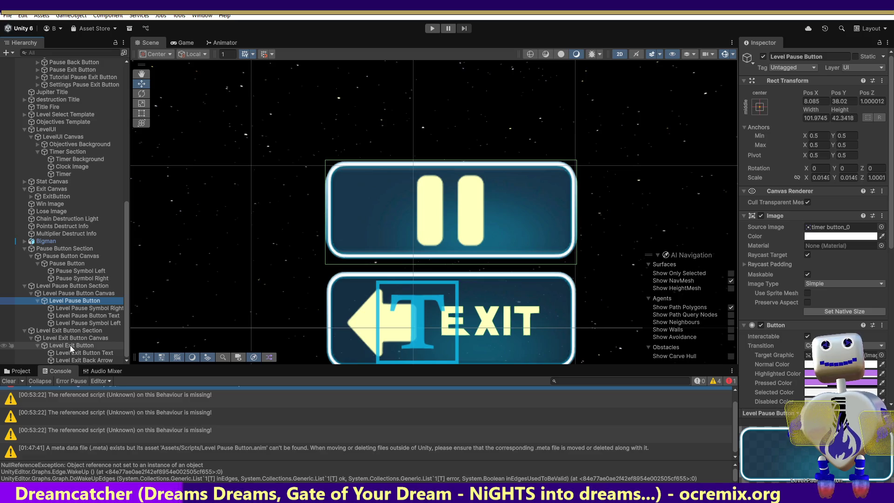
key(Up)
key(Up)
key(Down)
key(Down)
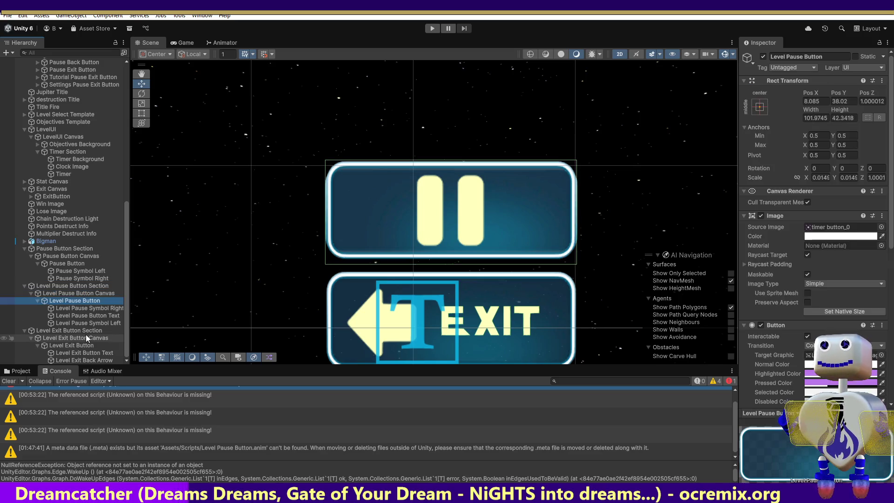
key(Down)
key(Down)
key(Down)
key(ctrl+z)
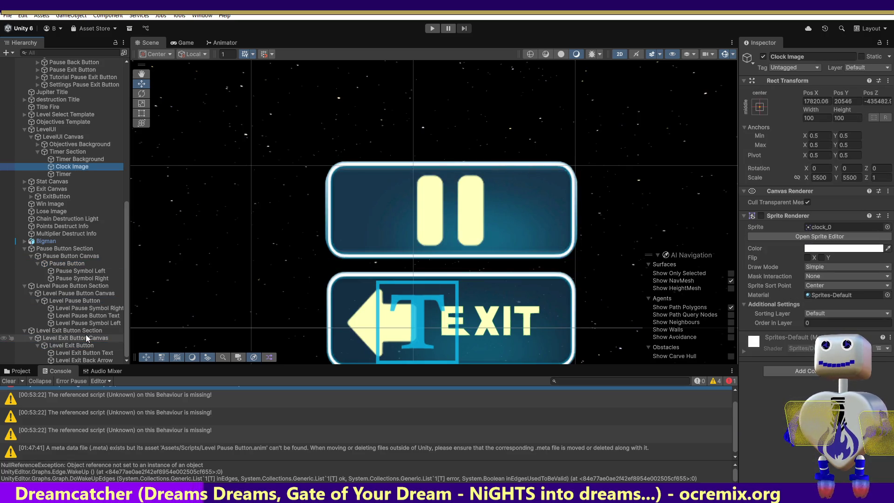
key(ctrl+z)
key(ctrl+z)
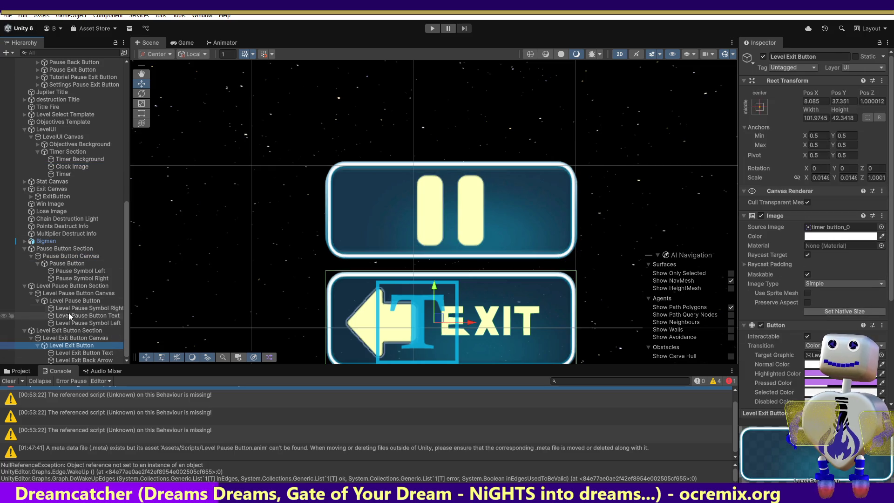
click(70, 301)
key(f)
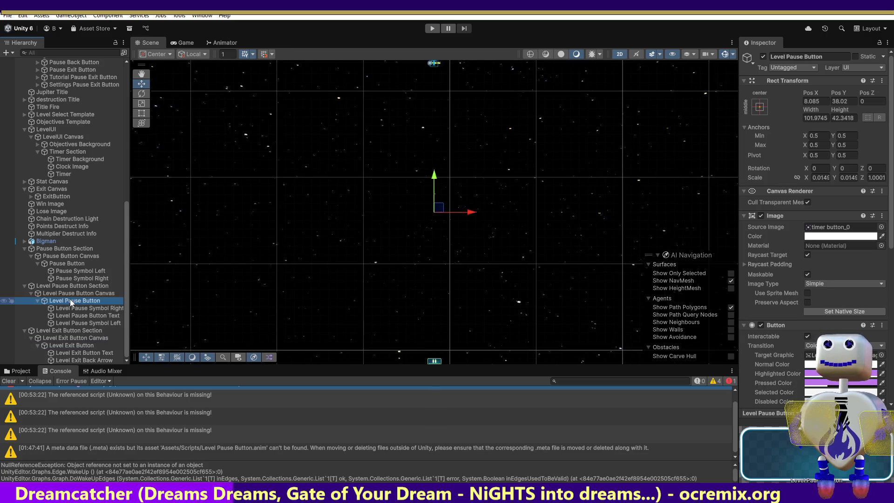
Check the Level Exit Button, frame the original Pause Button in the Scene view, then select Main Camera
click(78, 347)
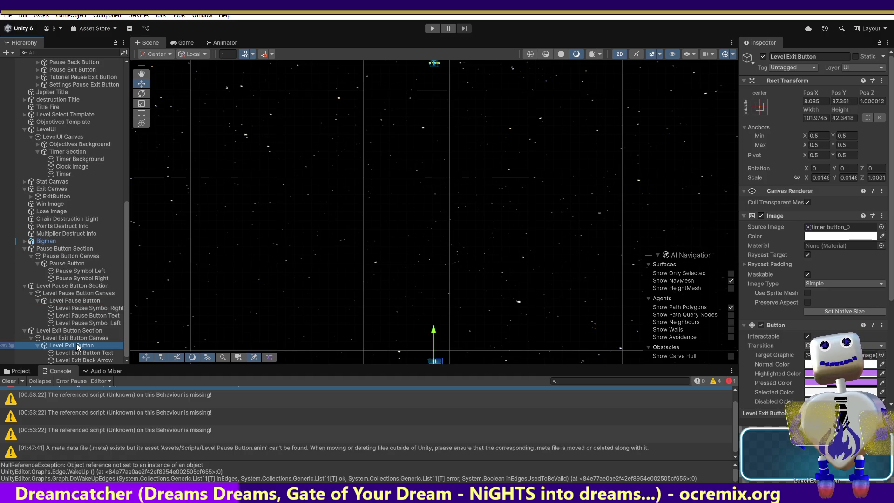
click(61, 263)
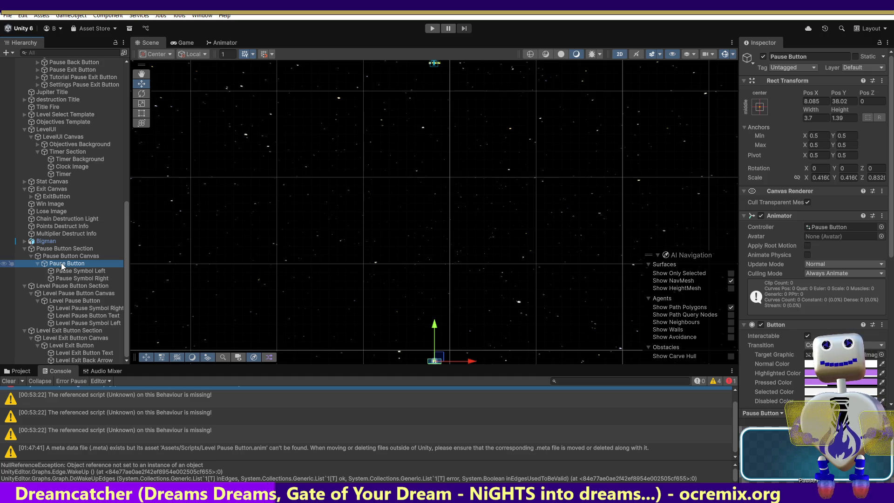
double_click(62, 264)
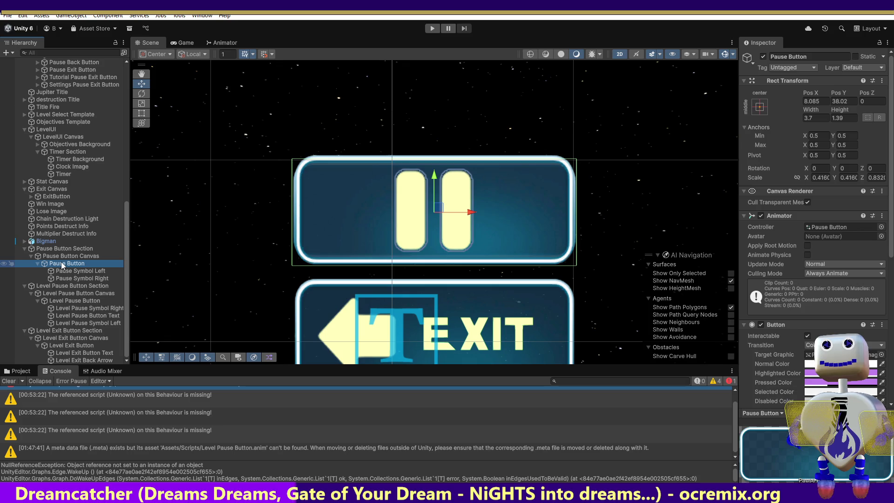
mouse_move(126, 230)
mouse_down()
mouse_move(127, 105)
mouse_move(66, 79)
mouse_up()
click(65, 68)
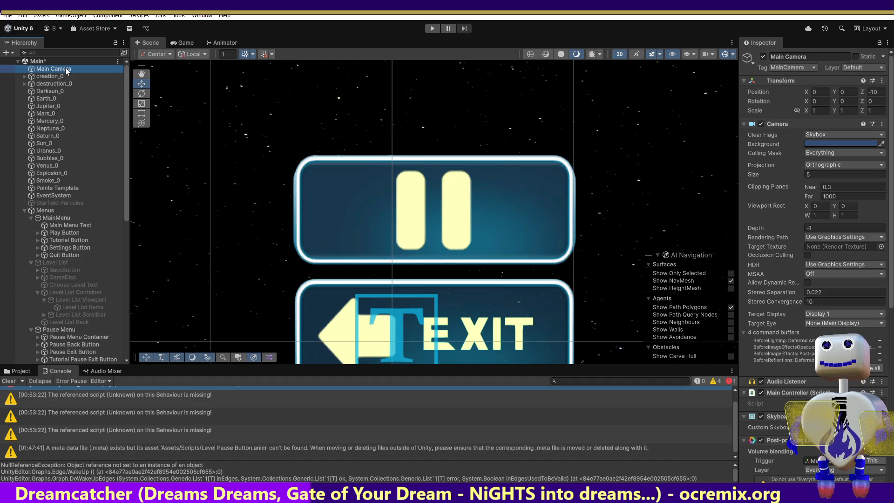
Frame Main Camera to show the whole menu, then inspect the Level Exit and Level Pause Buttons
double_click(65, 68)
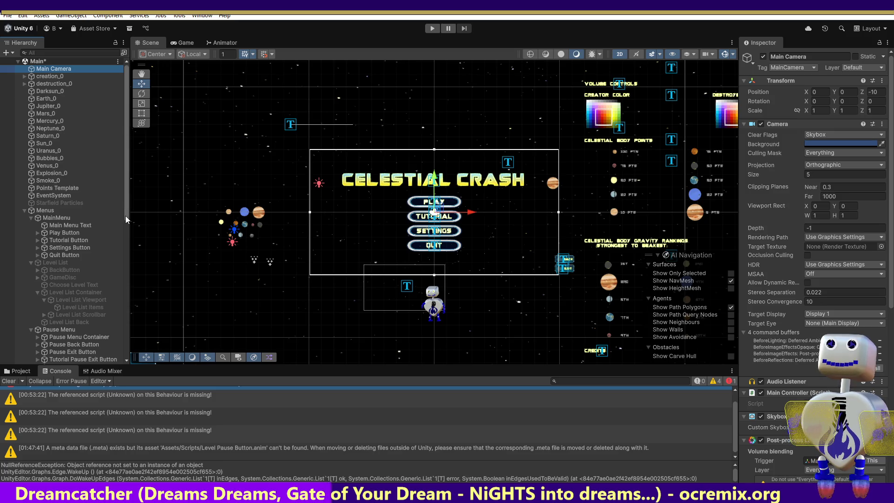
drag(126, 220, 127, 355)
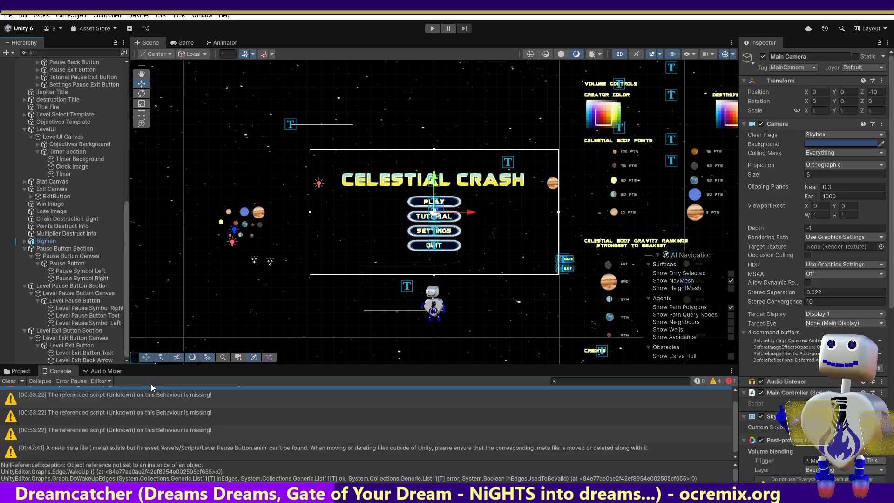
click(79, 347)
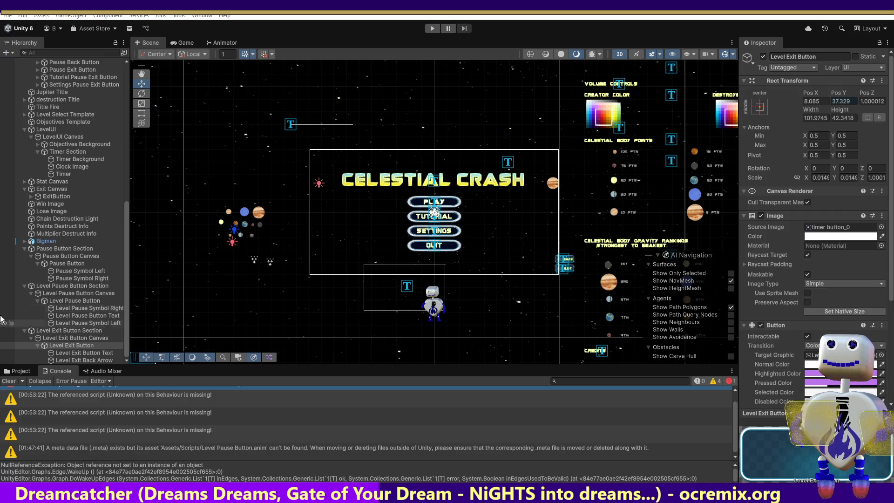
click(86, 302)
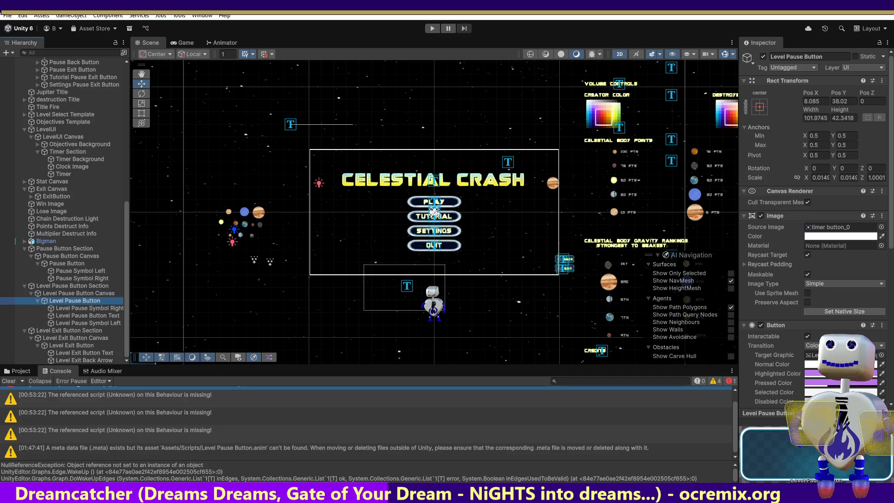
Set Level Pause Button Pos Y to 38.02, then disable the Pause Button's Animator and set its Pos Y to 4.123
text(38.02)
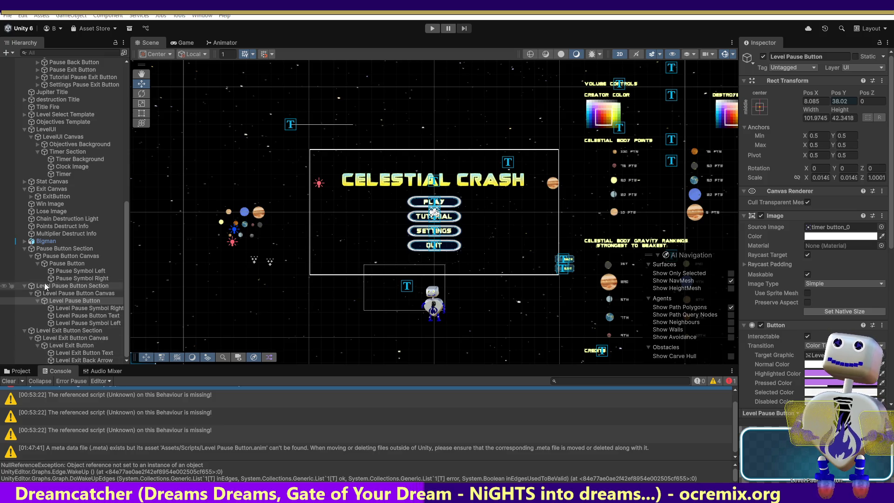
click(76, 264)
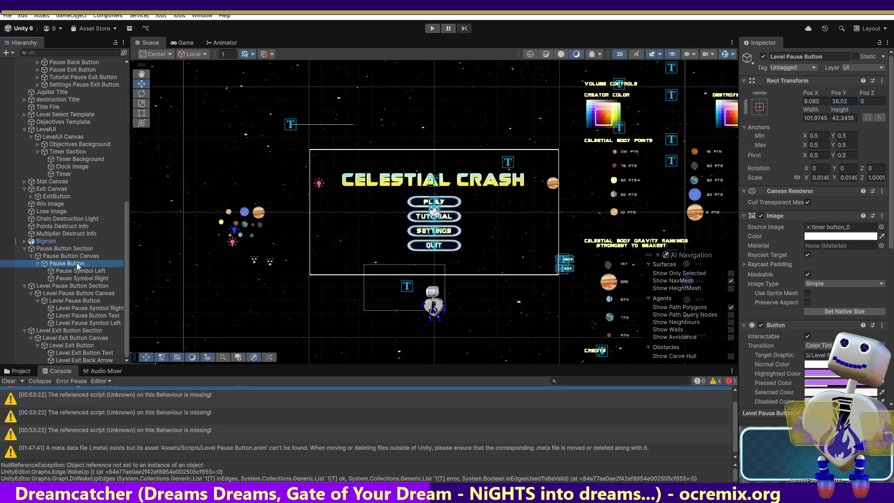
click(761, 216)
click(843, 101)
text(4.123)
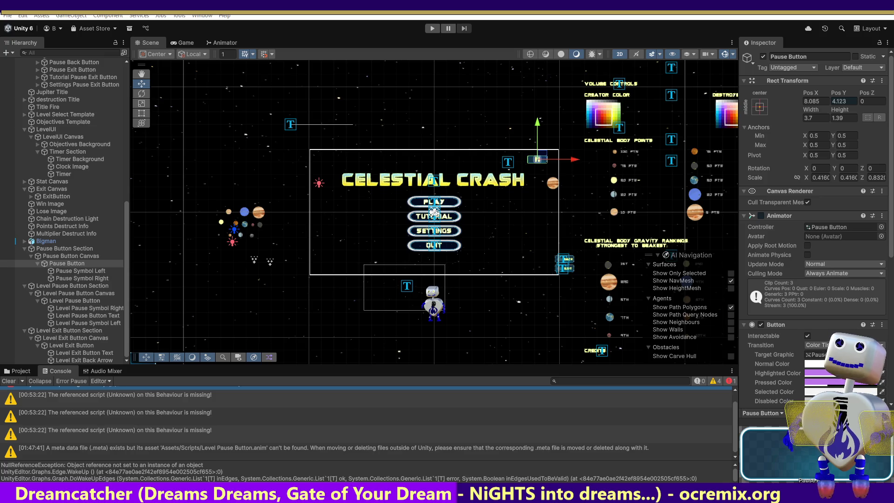
double_click(80, 303)
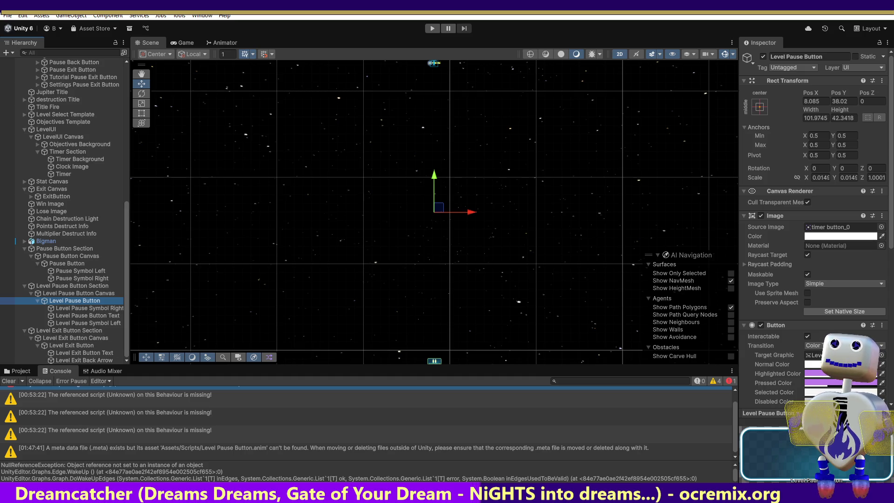
Scrub the Level Pause Button's Rect Transform Pos Y down to 4.123, keeping Pos X at 8.085
mouse_move(835, 92)
mouse_down()
mouse_move(813, 92)
mouse_move(835, 93)
mouse_up()
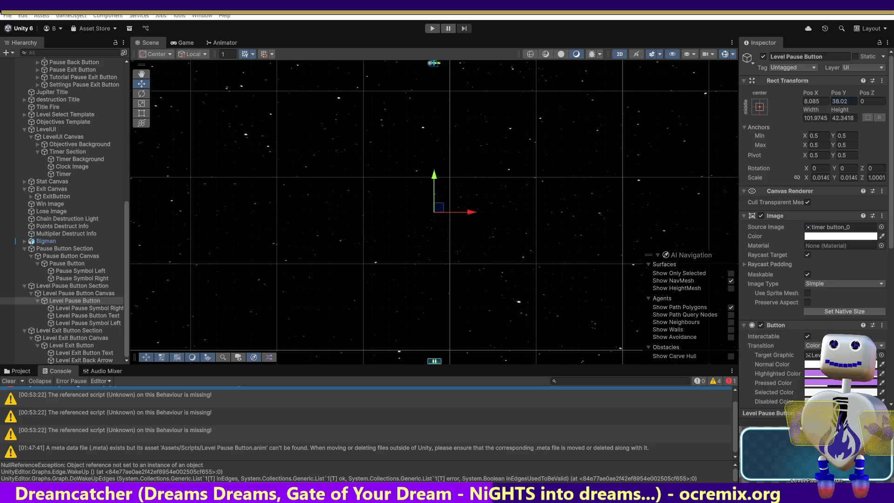
drag(836, 93, 822, 92)
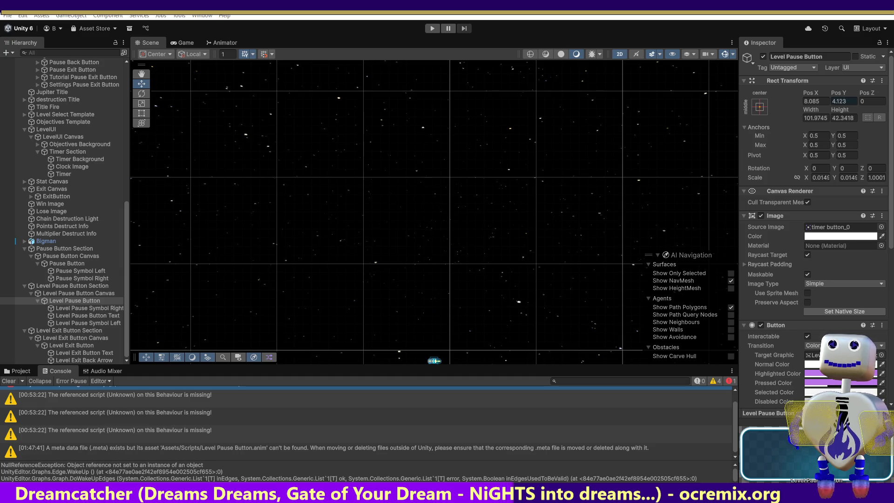
Try nudging the Level Exit Button's Pos Y, undo it, and confirm the Level Pause Button is at 38.02
click(69, 345)
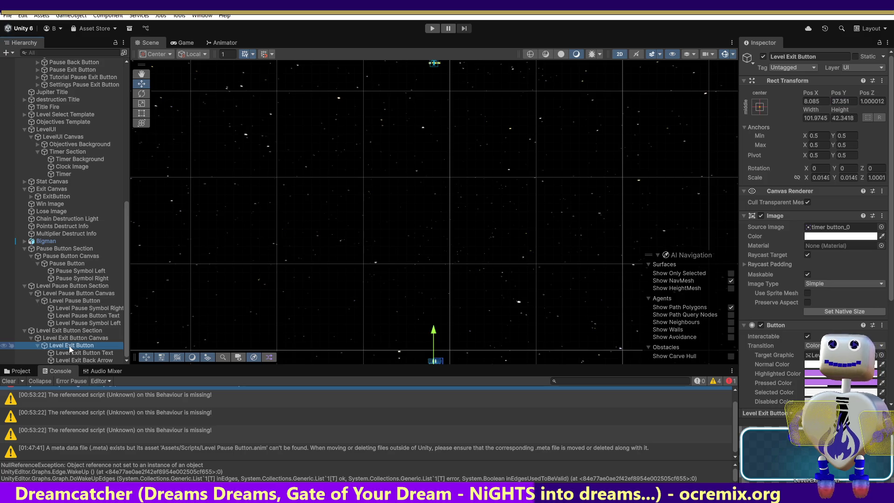
drag(838, 92, 835, 93)
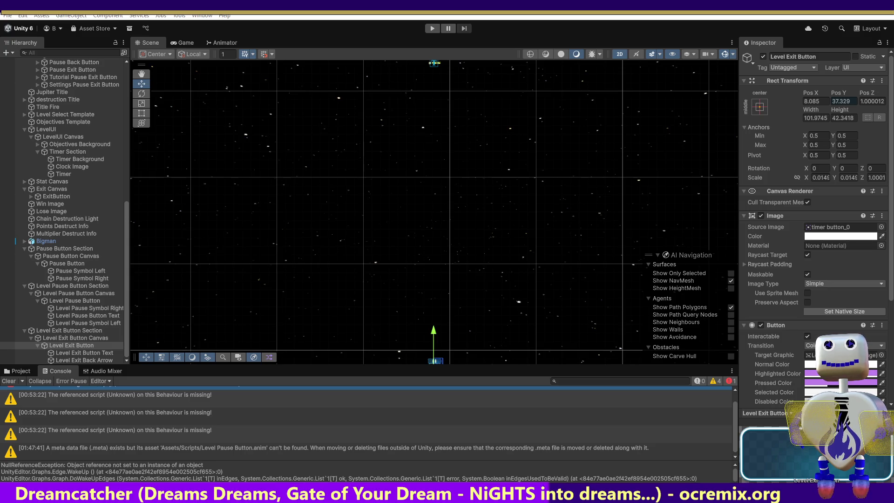
key(ctrl+z)
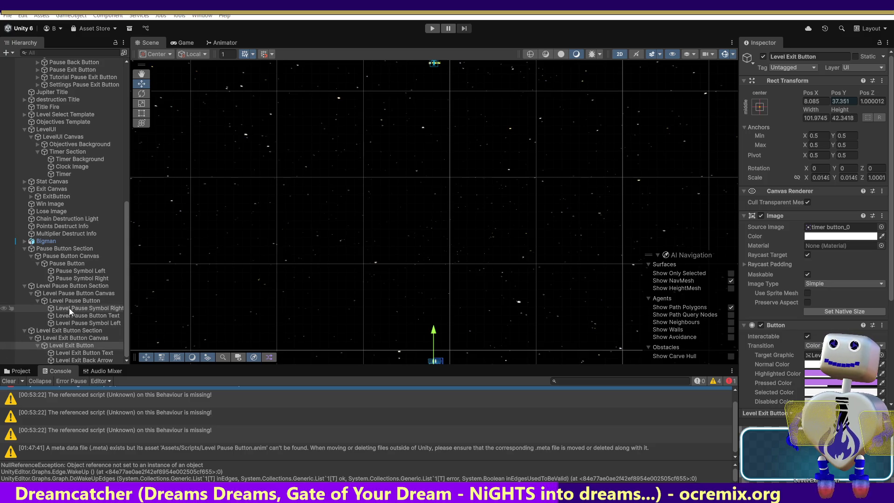
click(69, 300)
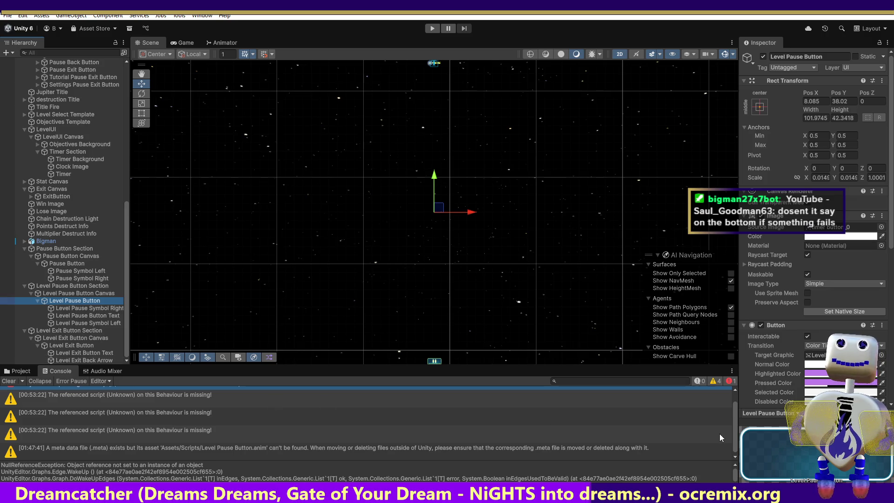
drag(736, 415, 736, 398)
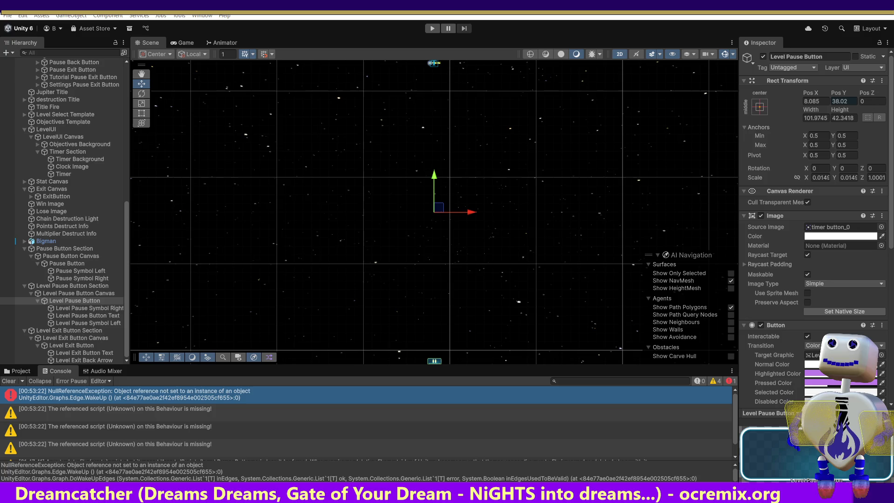
click(70, 301)
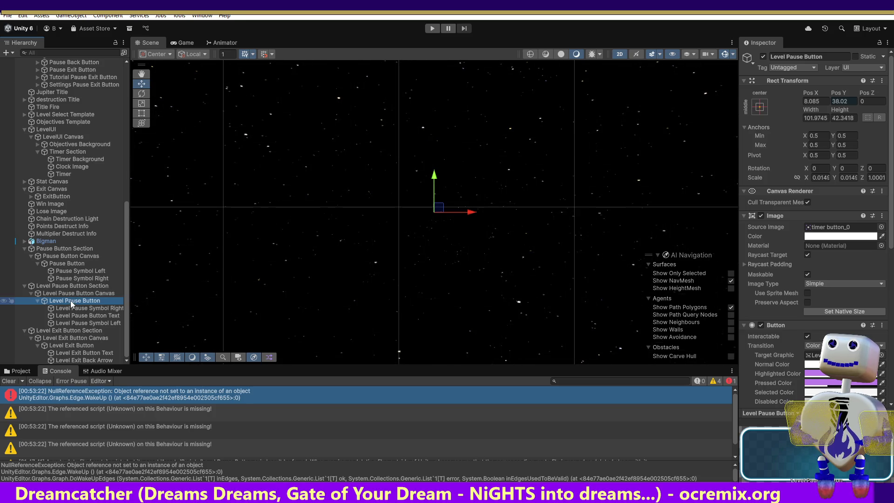
Scrub the Level Exit Button's Pos Y down to 37.329, then frame the Level Pause Button
double_click(66, 264)
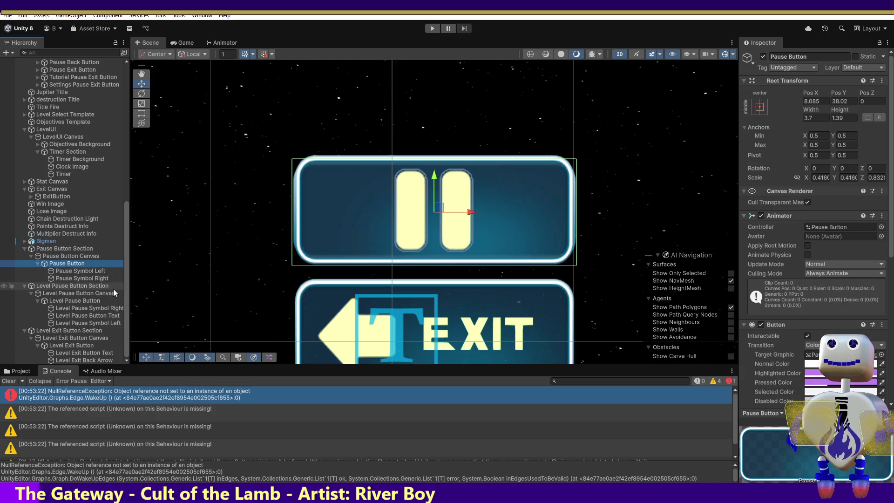
click(81, 345)
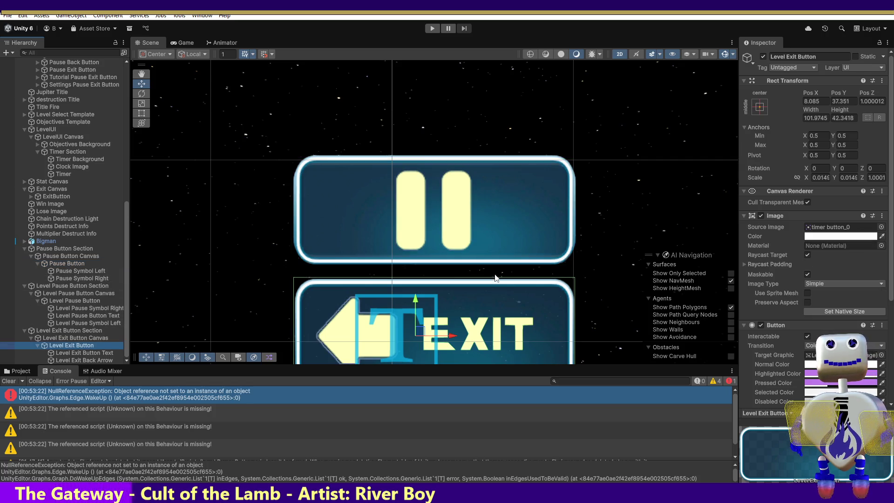
click(841, 101)
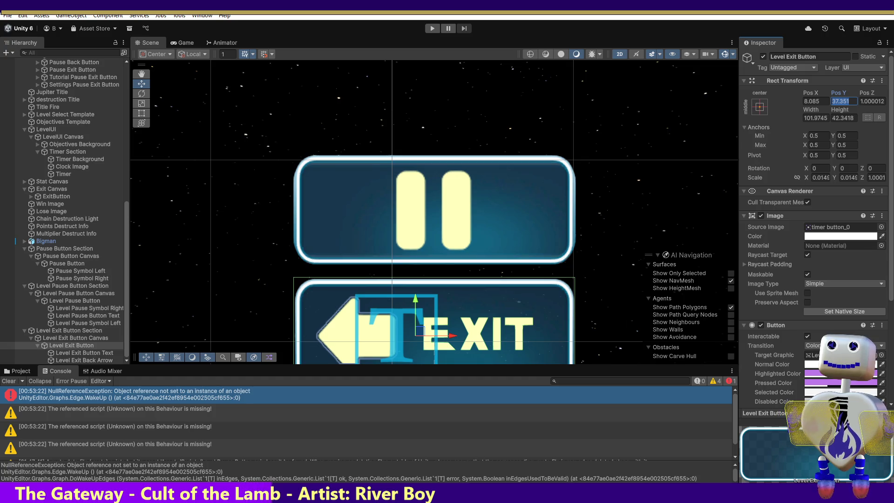
drag(835, 93, 830, 92)
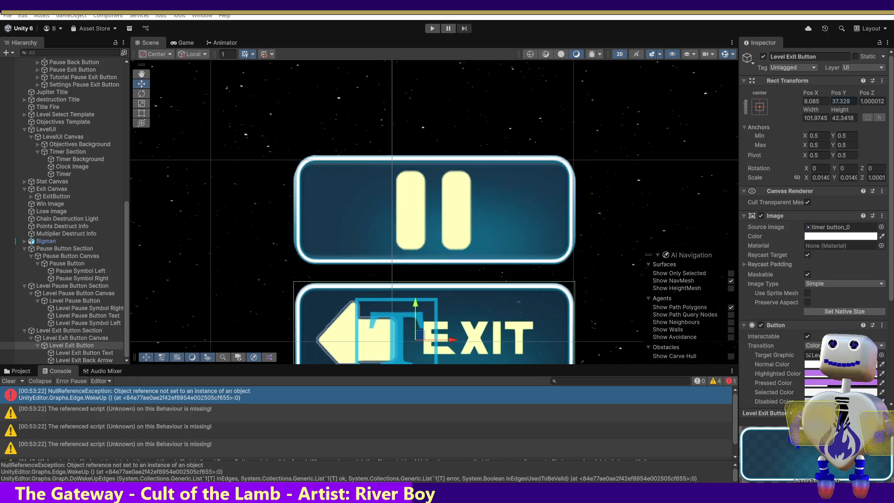
double_click(76, 301)
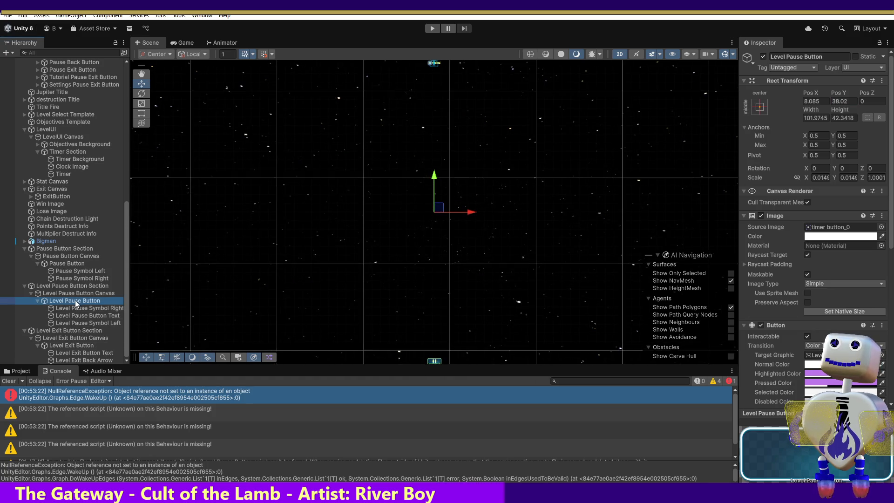
Select the Level Pause Button and scrub its Pos Y down to 4.123, leaving Pos X at 8.085
click(74, 301)
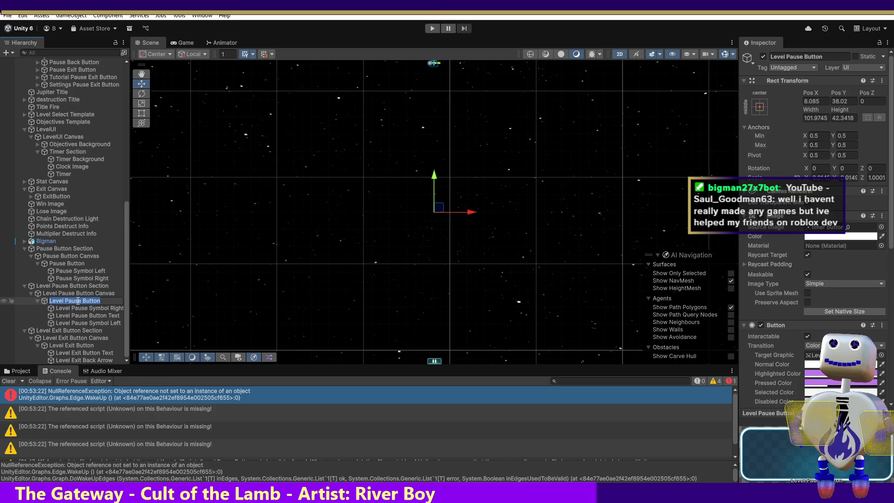
key(Return)
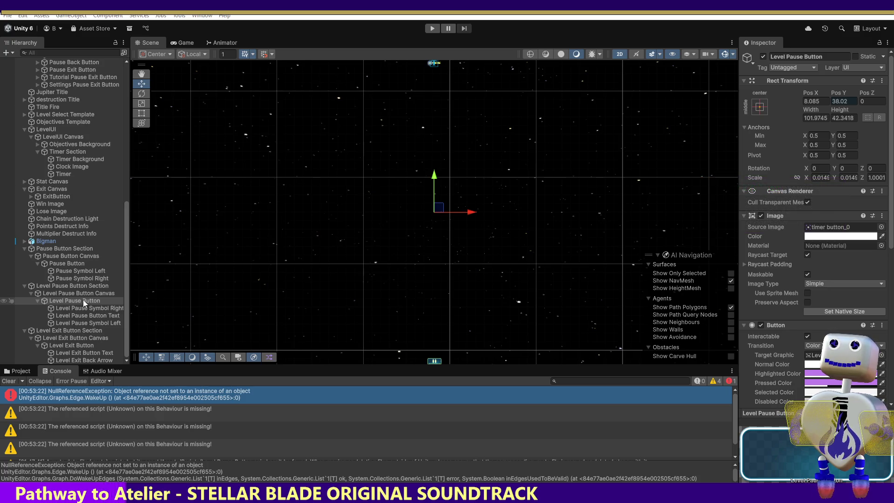
click(83, 301)
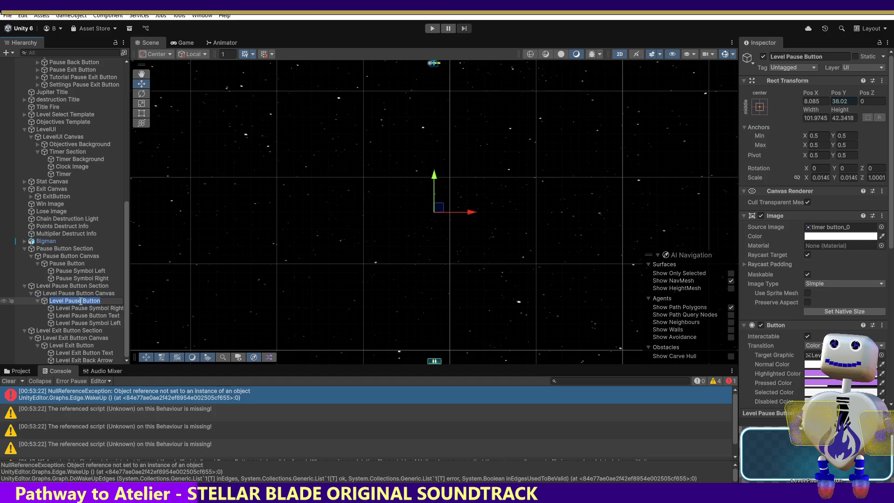
drag(75, 315, 68, 301)
click(69, 301)
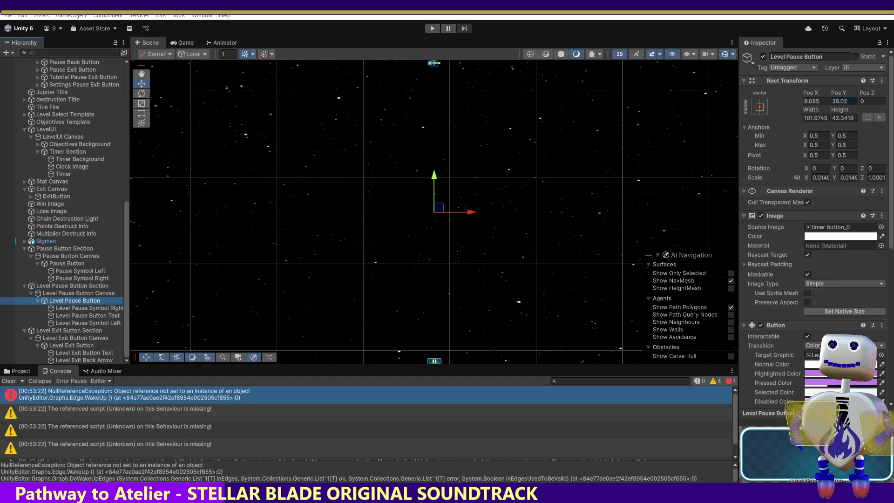
drag(836, 93, 794, 93)
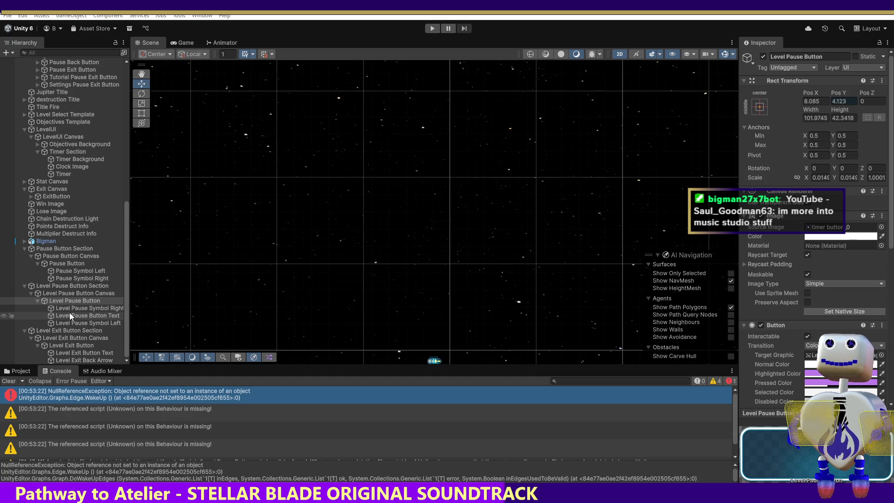
Select the Level Exit Button and enter 4.123 as its Rect Transform Pos Y
click(86, 338)
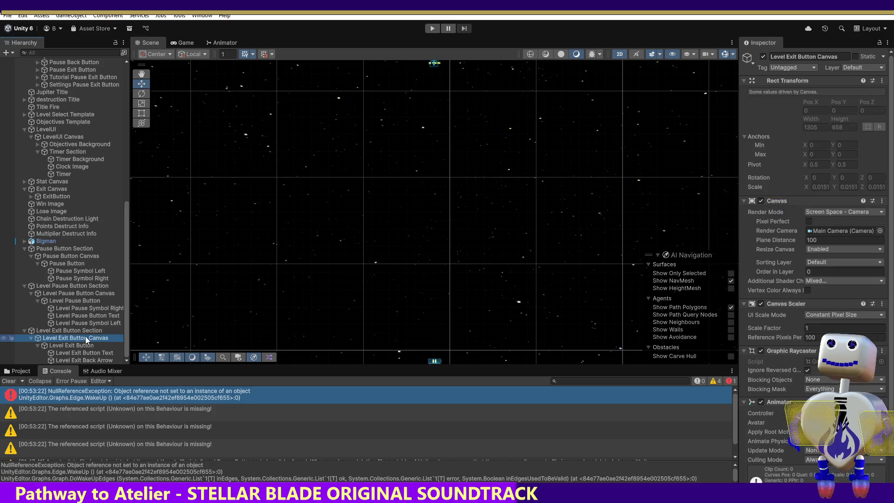
click(88, 346)
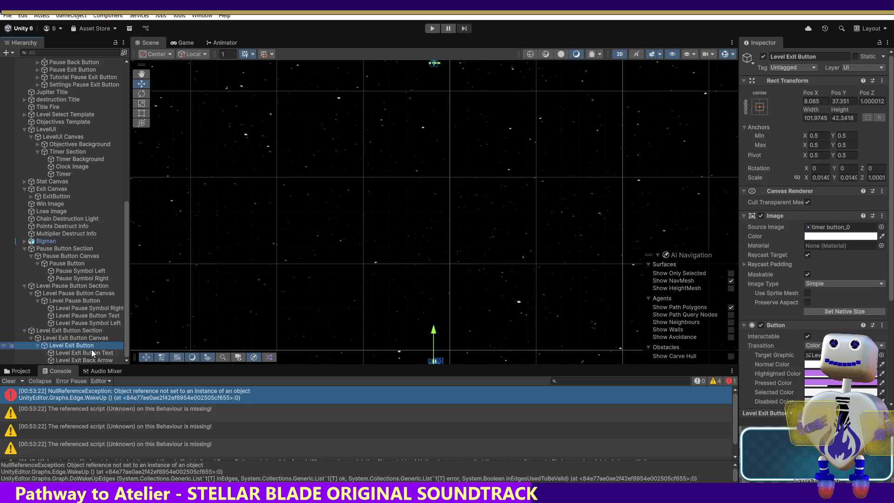
drag(434, 337, 434, 338)
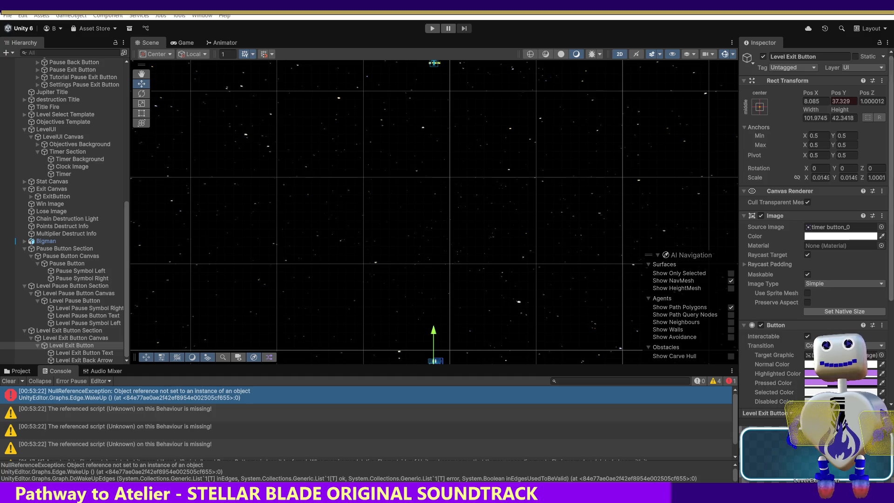
click(841, 101)
text(4.123)
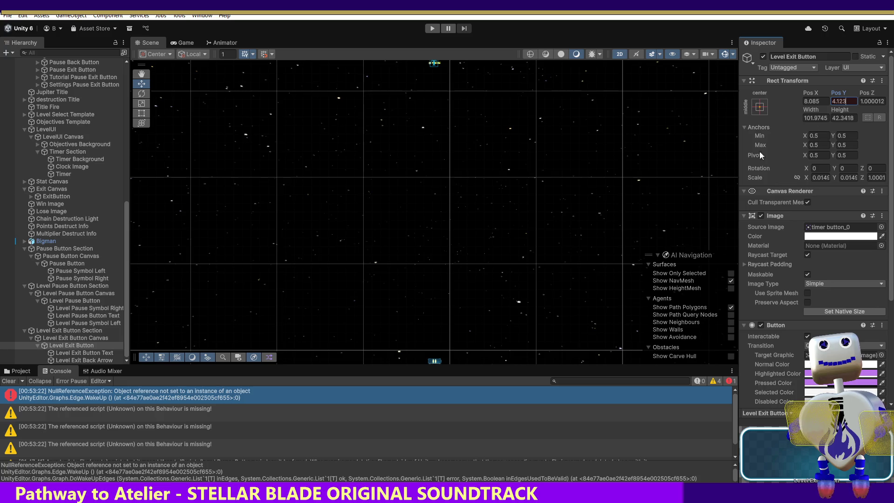
Frame the Level Exit Button, then set the Level Pause Button's Pos Y to 4.123
double_click(66, 345)
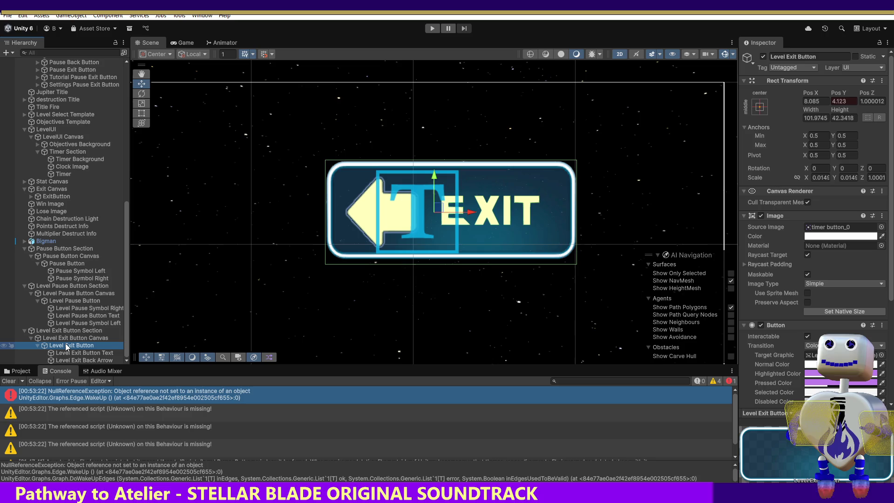
double_click(67, 347)
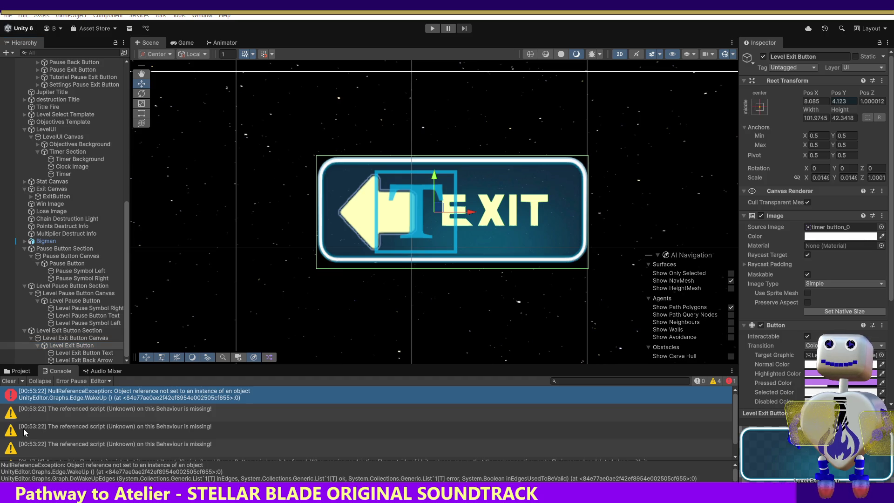
click(72, 300)
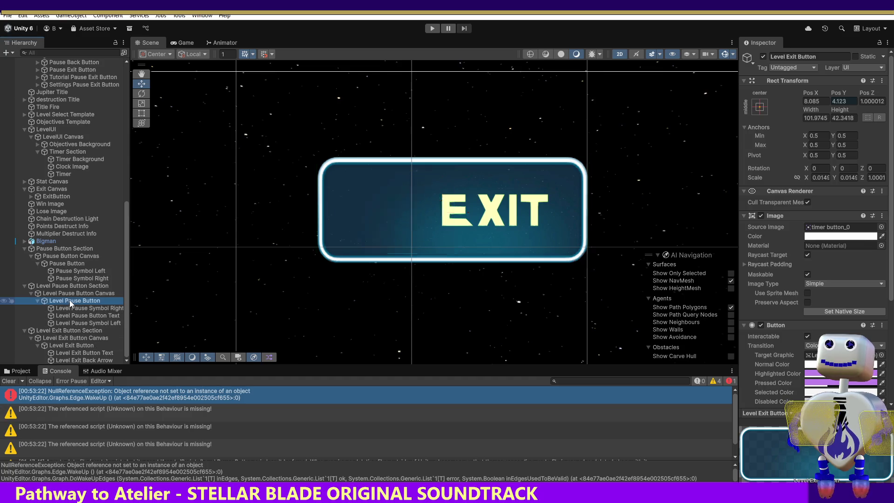
click(843, 102)
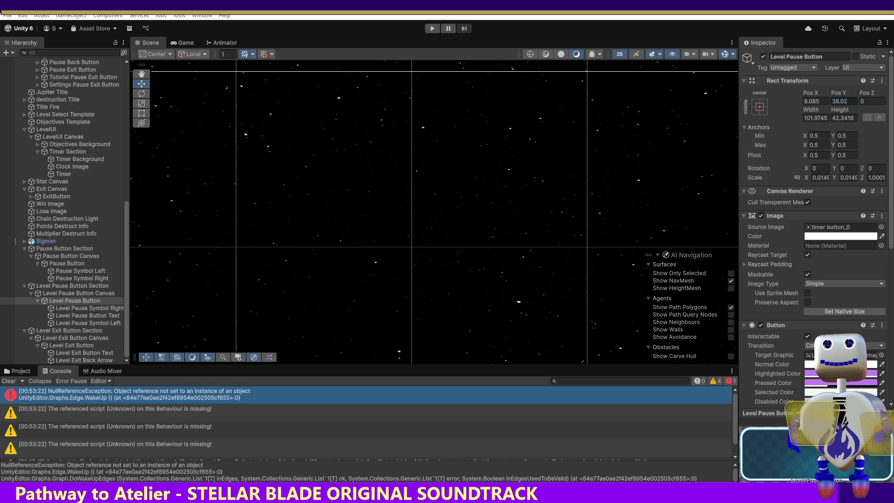
text(4.123)
key(Return)
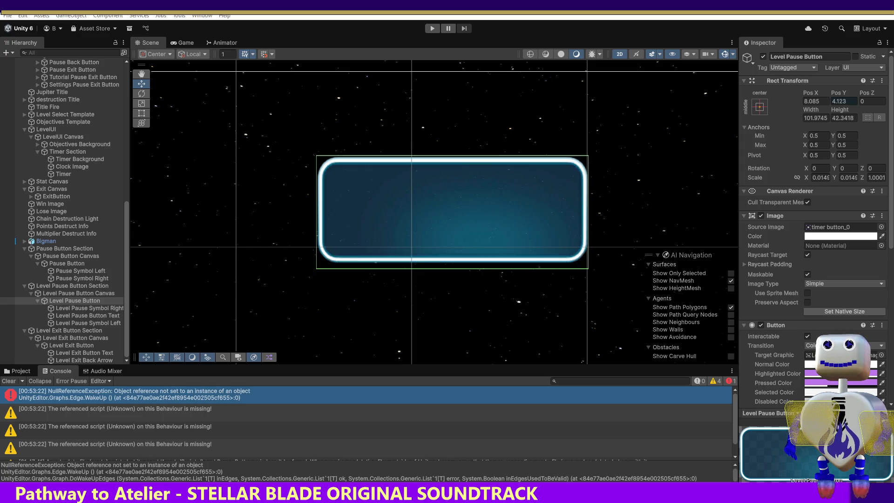
key(ctrl+z)
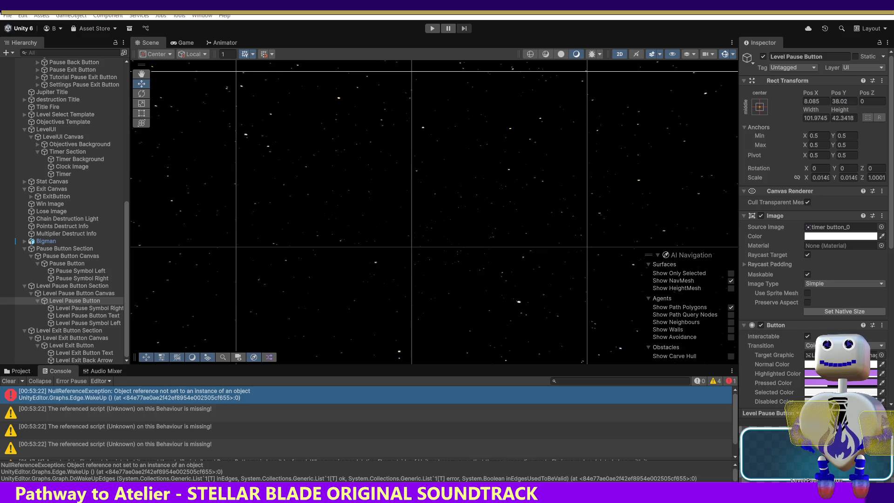
text(4.123)
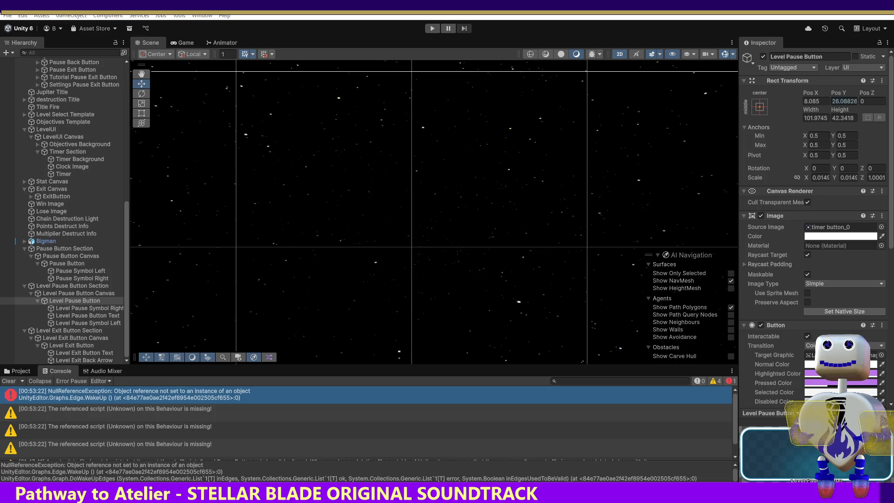
key(Return)
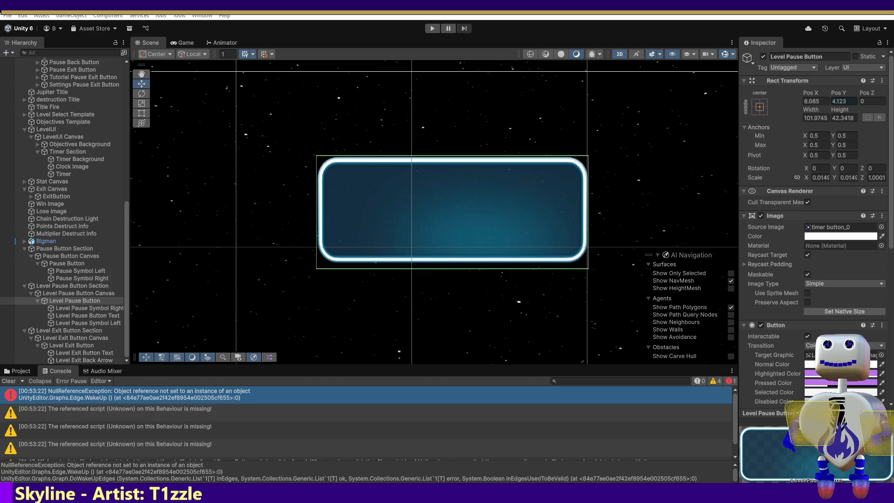
Try several Pos Y values on the Level Exit Button, entering 4.123
click(75, 338)
click(73, 346)
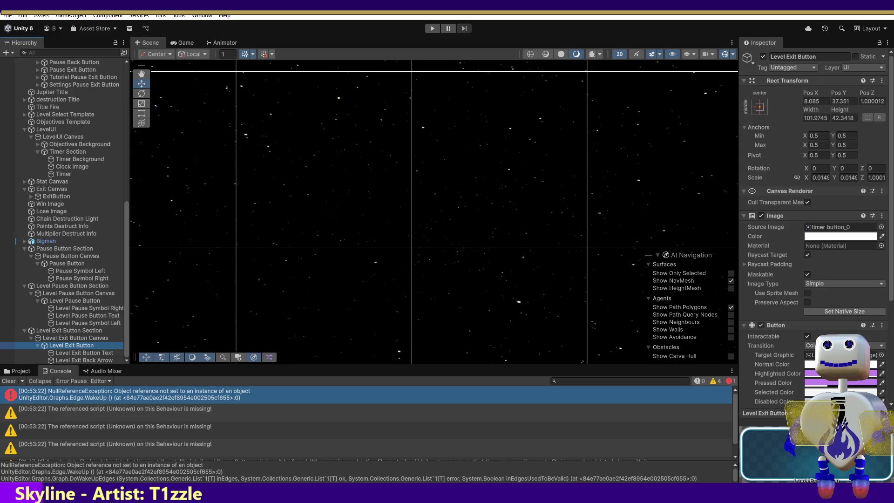
drag(834, 93, 833, 93)
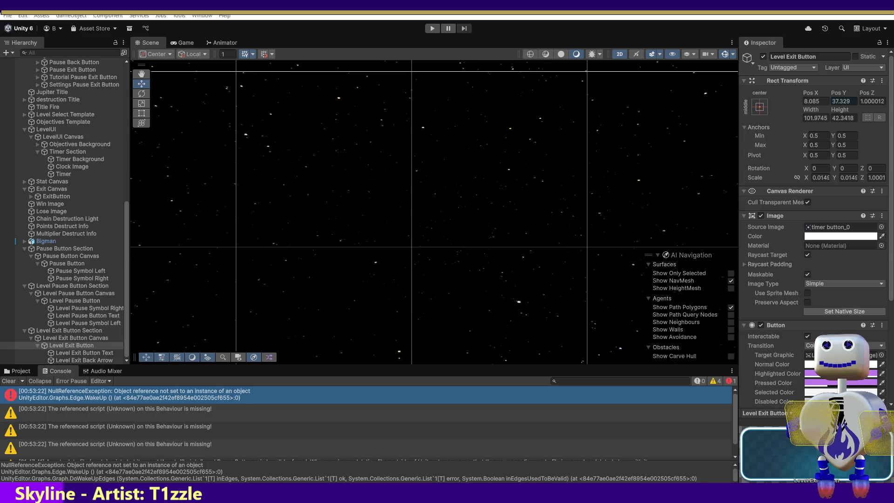
key(ctrl+z)
drag(833, 93, 817, 93)
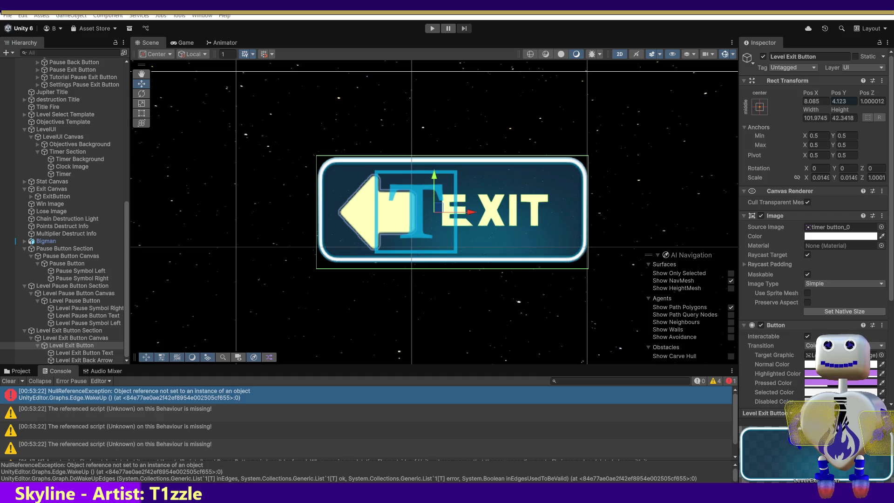
key(ctrl+z)
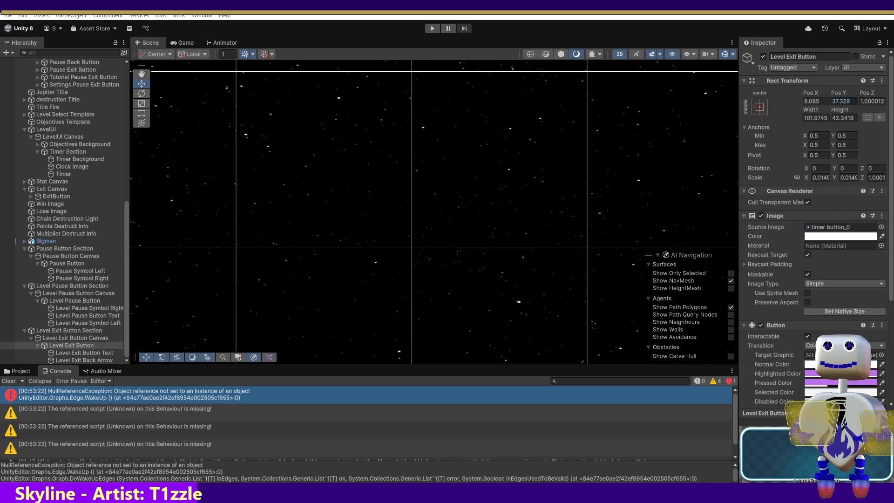
text(4.123)
key(Return)
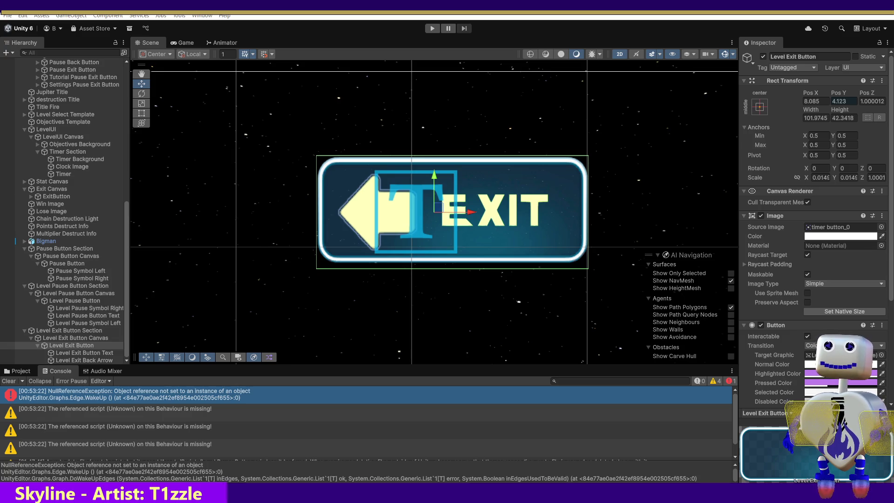
Step back through the undo history and scrub the Level Exit Button's Pos Y, ending at 37.329
key(ctrl+z)
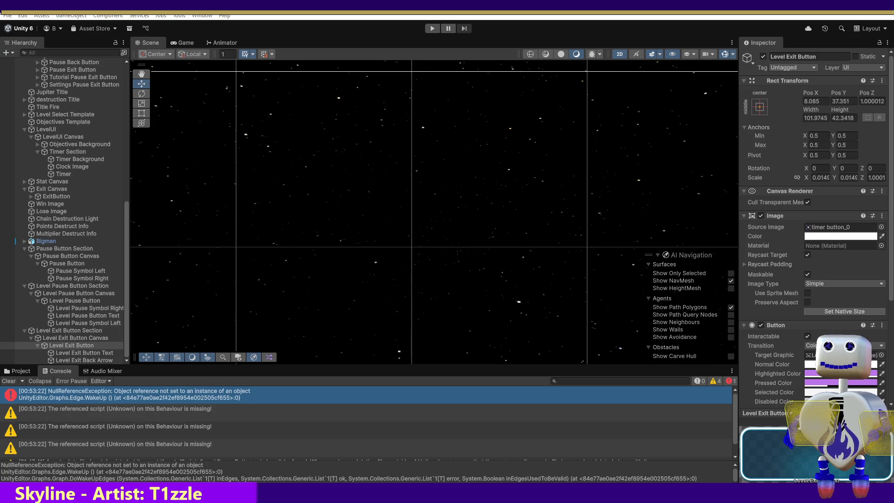
key(ctrl+z)
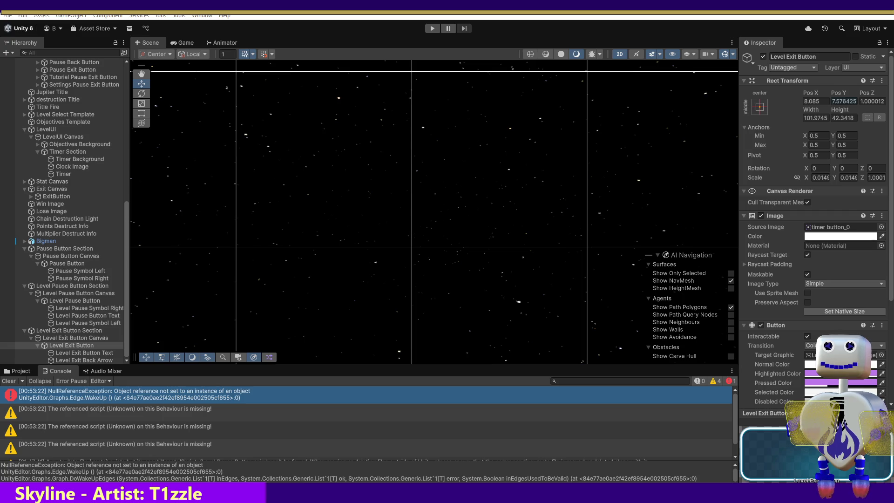
key(ctrl+z)
key(ctrl+z)
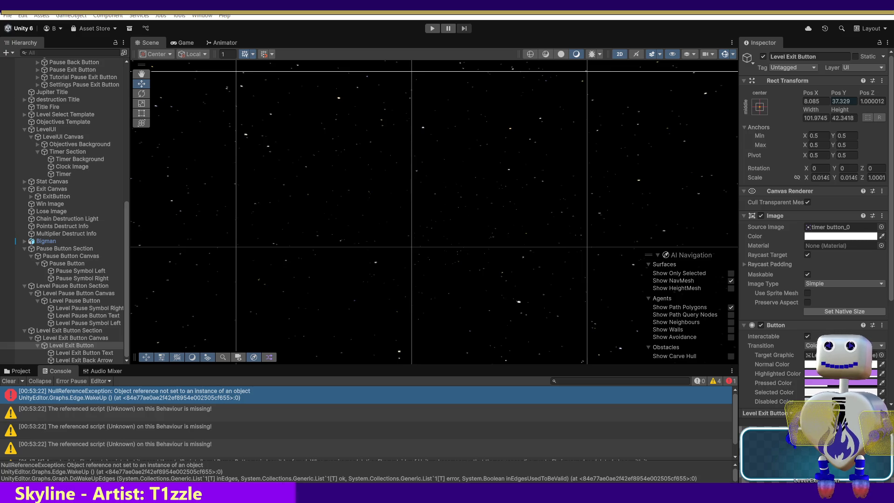
key(ctrl+z)
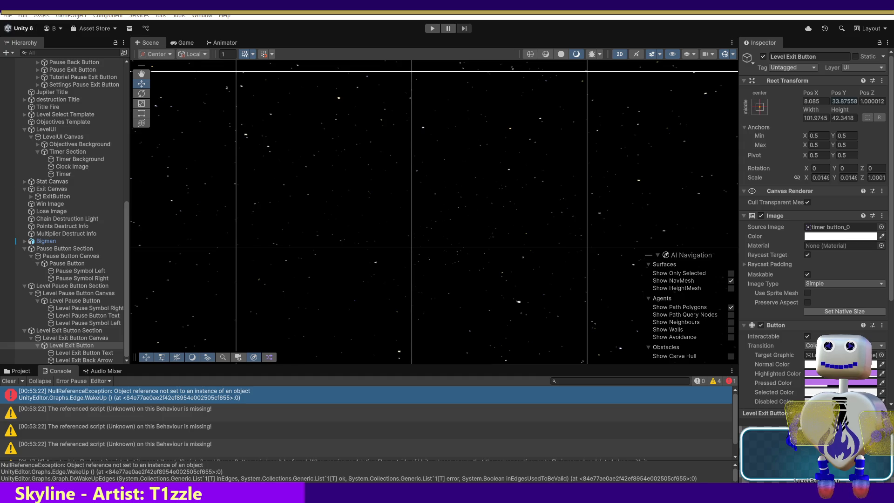
key(ctrl+z)
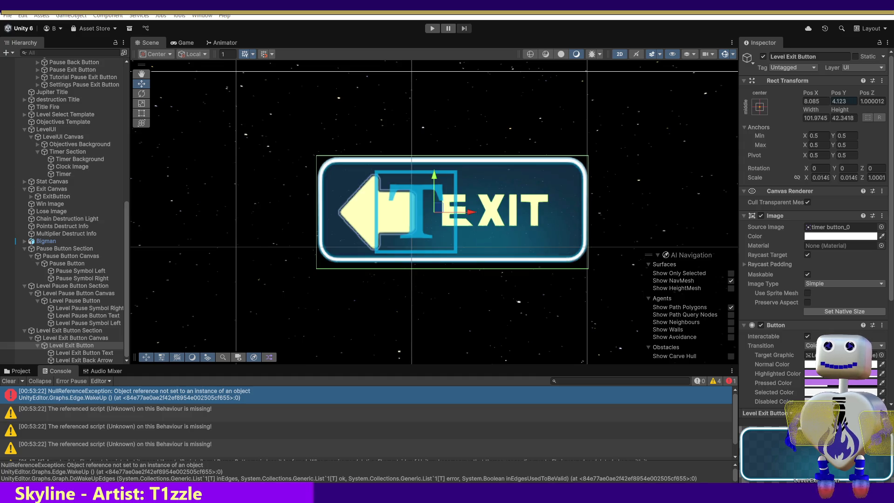
key(ctrl+z)
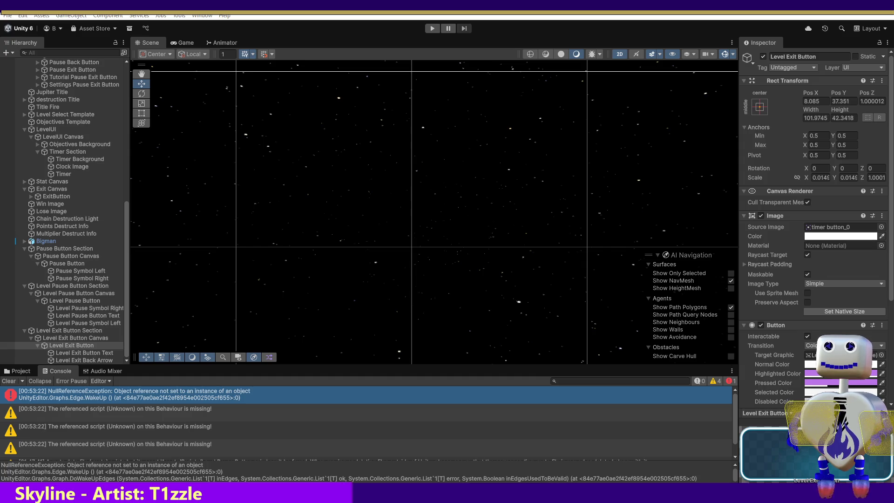
mouse_move(836, 93)
mouse_down()
mouse_move(819, 93)
mouse_move(852, 93)
mouse_up()
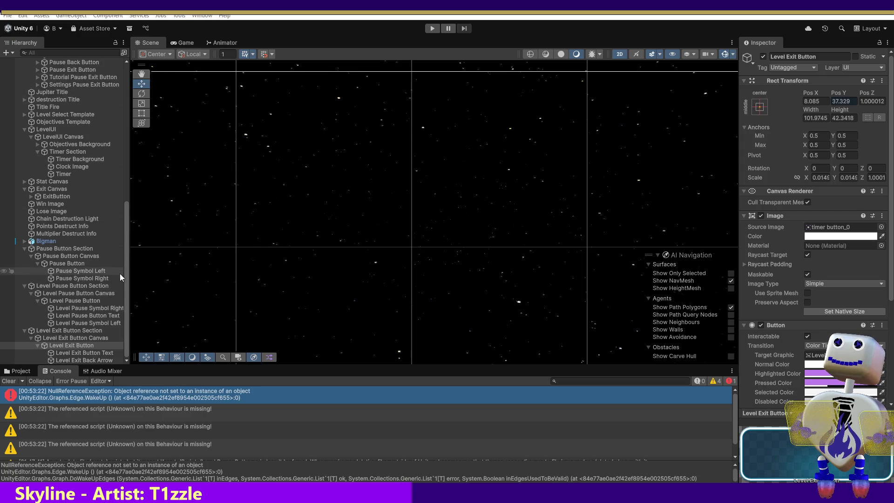
drag(126, 258, 129, 106)
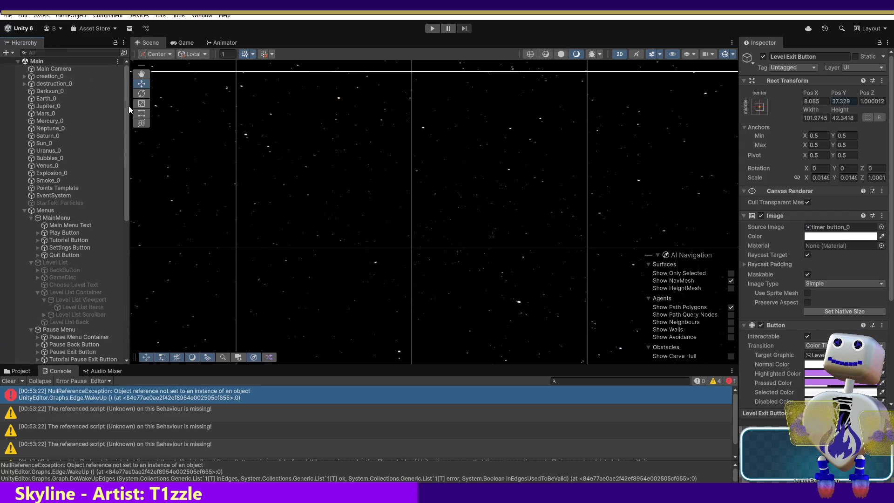
Frame the whole menu via Main Camera and trial lowering the Level Exit Button, then undo
double_click(52, 69)
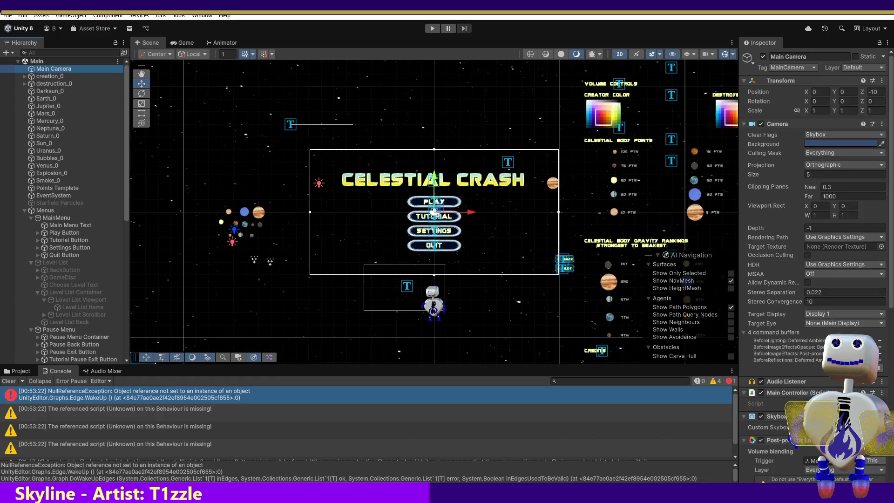
drag(127, 179, 127, 317)
click(70, 345)
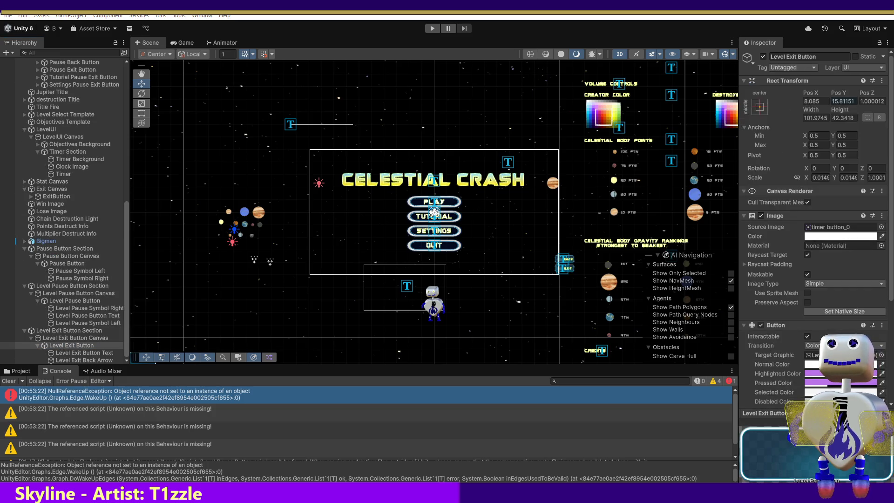
drag(837, 93, 812, 92)
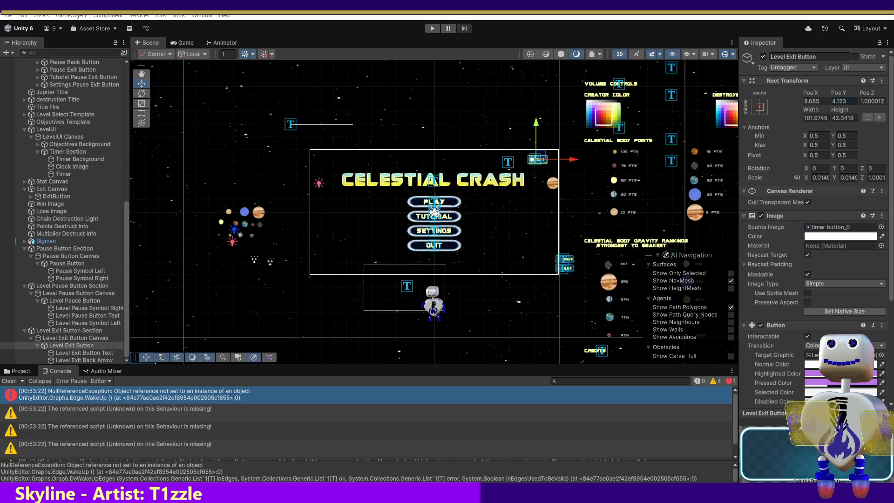
key(ctrl+z)
Compare higher positions and settle the Level Exit Button's Pos Y at 4.123, then select Level Pause Button
drag(836, 93, 829, 93)
text(4.123)
key(Return)
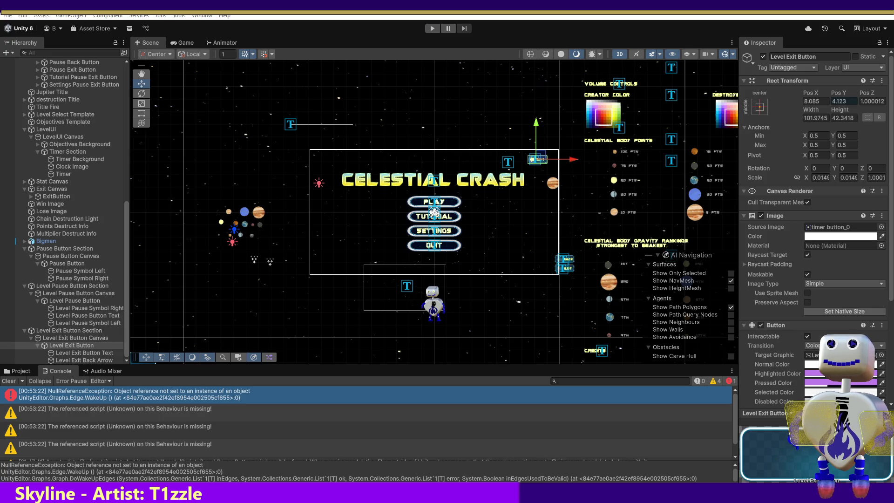
key(ctrl+z)
drag(837, 93, 831, 93)
key(ctrl+z)
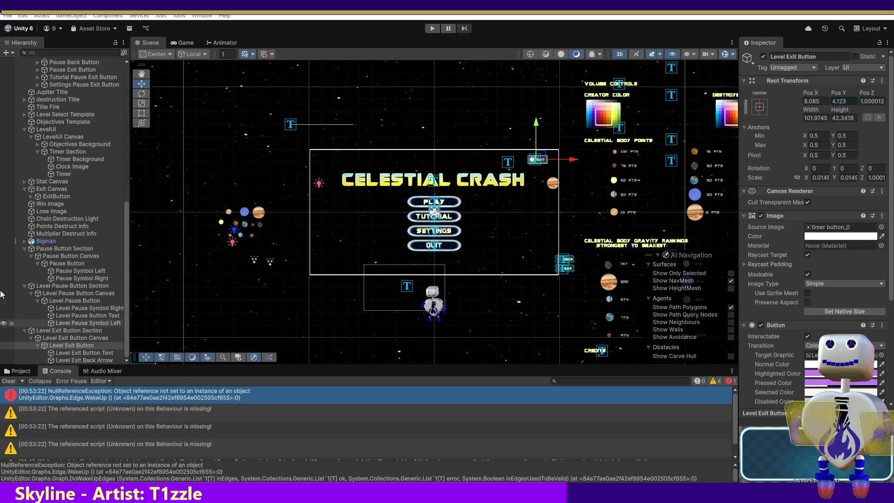
click(68, 300)
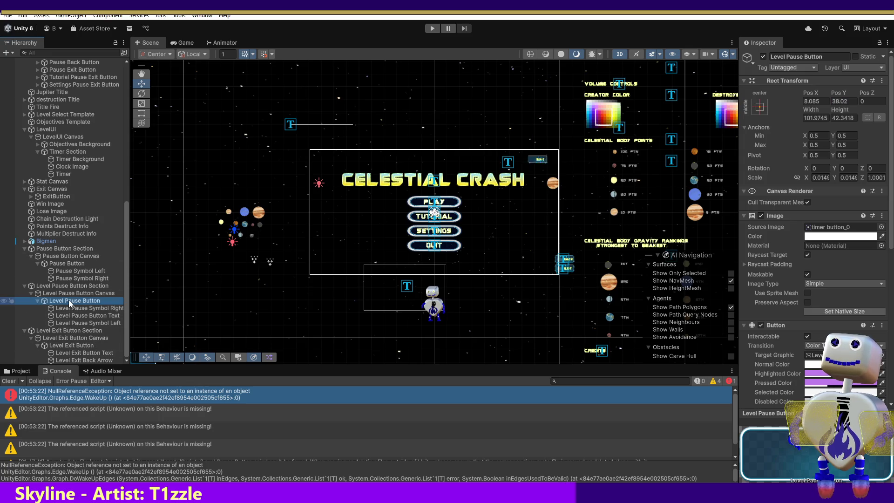
Drag the Level Pause Button's Pos Y lower, checking its PAUSE text child along the way
drag(835, 93, 831, 92)
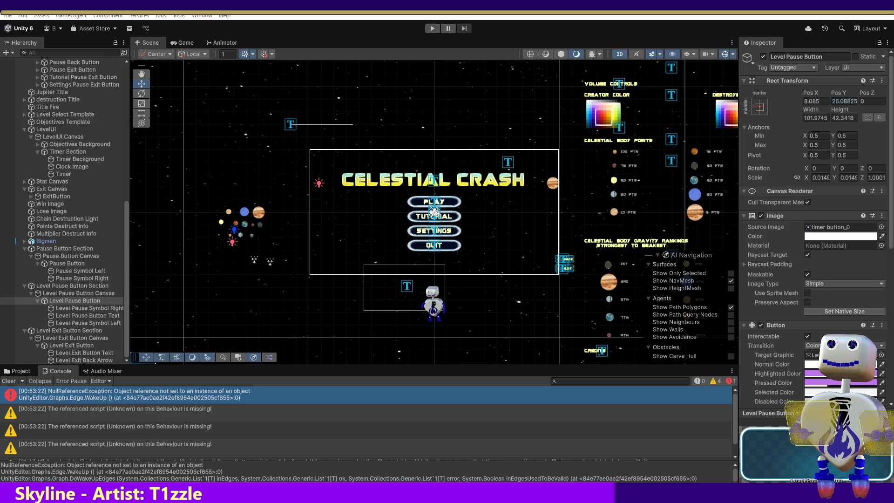
drag(831, 93, 823, 92)
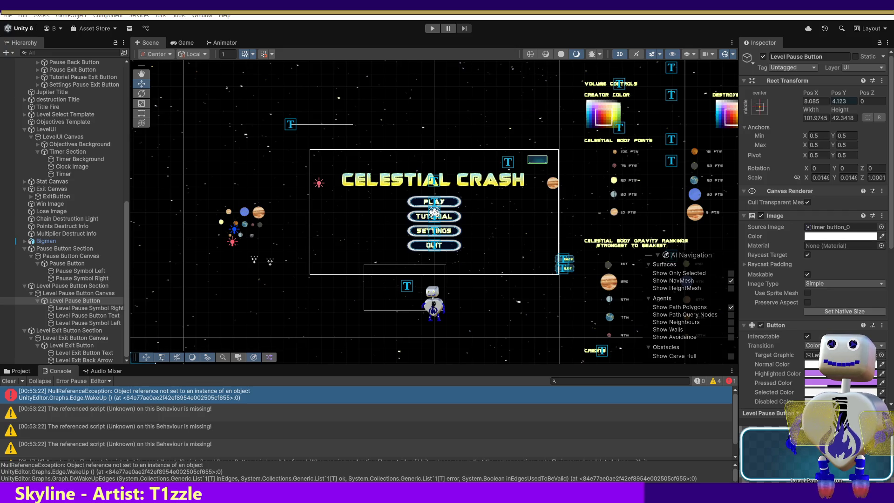
click(91, 317)
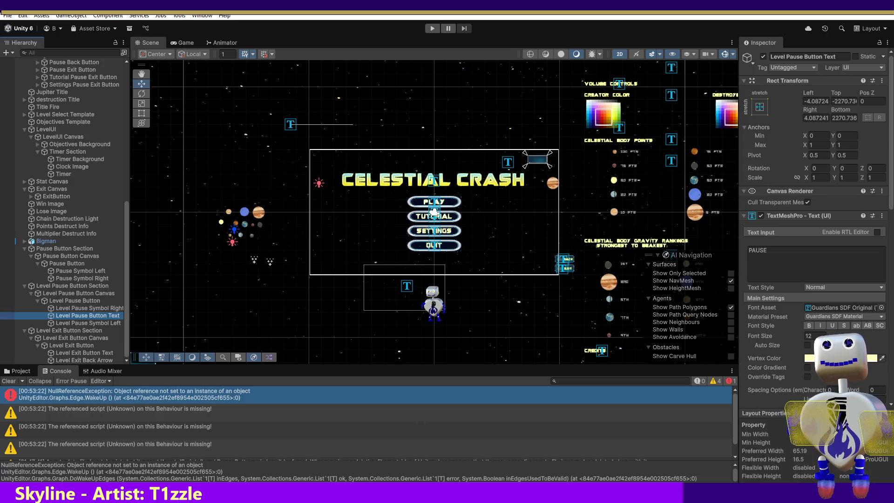
click(74, 300)
Bring the Level Pause Button's Pos Y to 4.123 and frame the button in the Scene view
click(843, 101)
text(38.02)
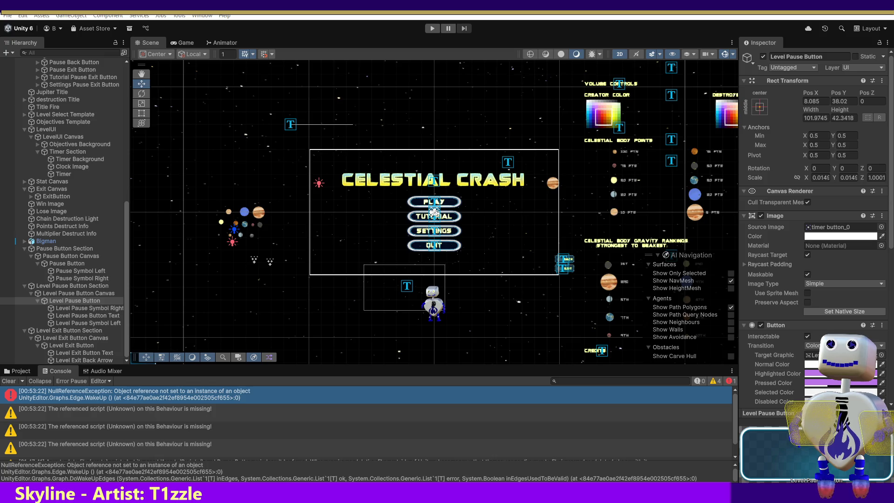
drag(836, 92, 815, 93)
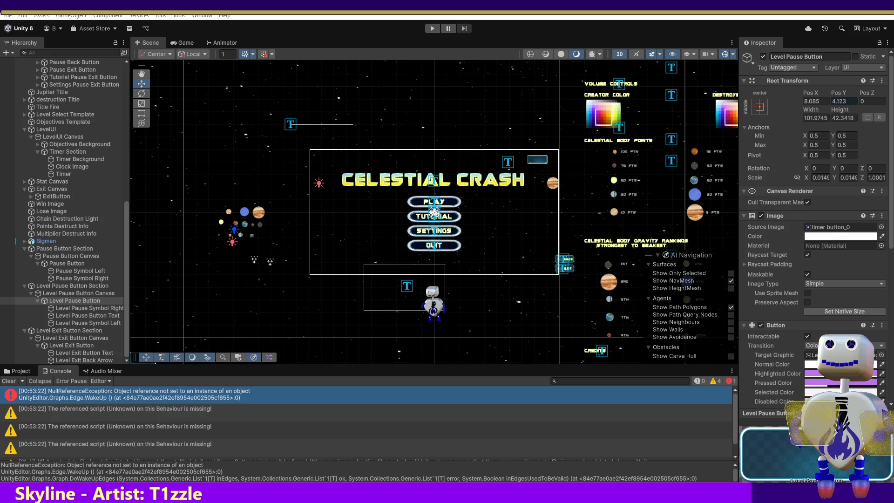
double_click(54, 301)
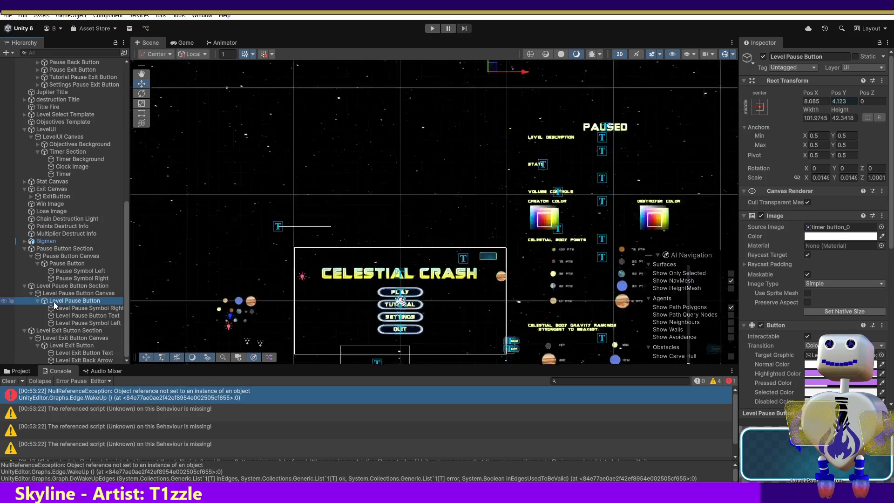